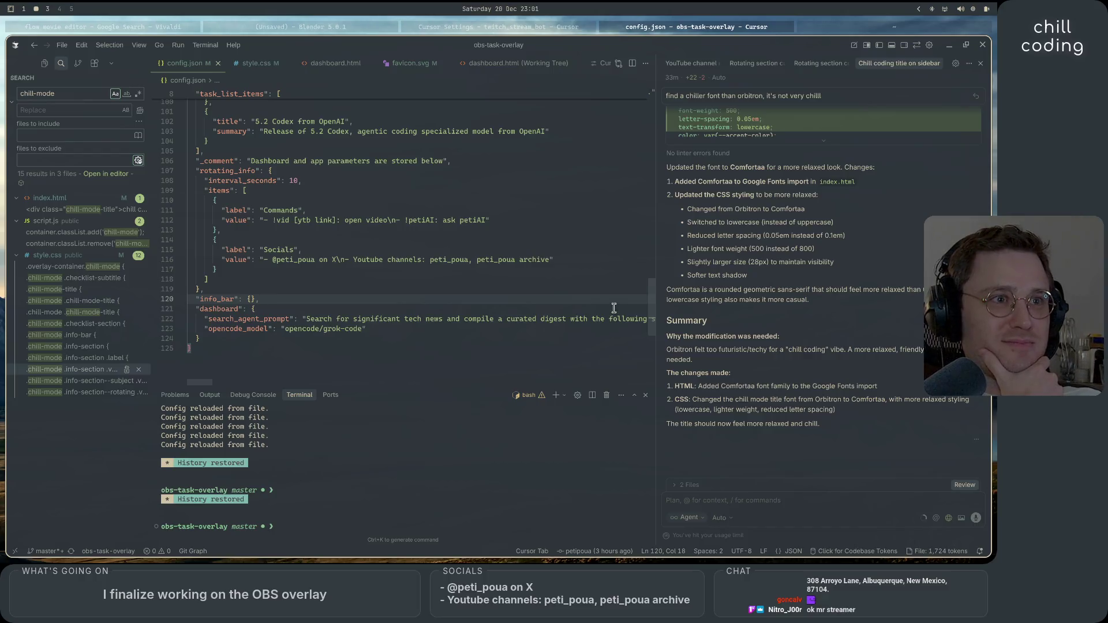
# - Scroll up and down through the obs-task-overlay config file
pyautogui.scroll(-3, 614, 308)
pyautogui.scroll(10, 613, 309)
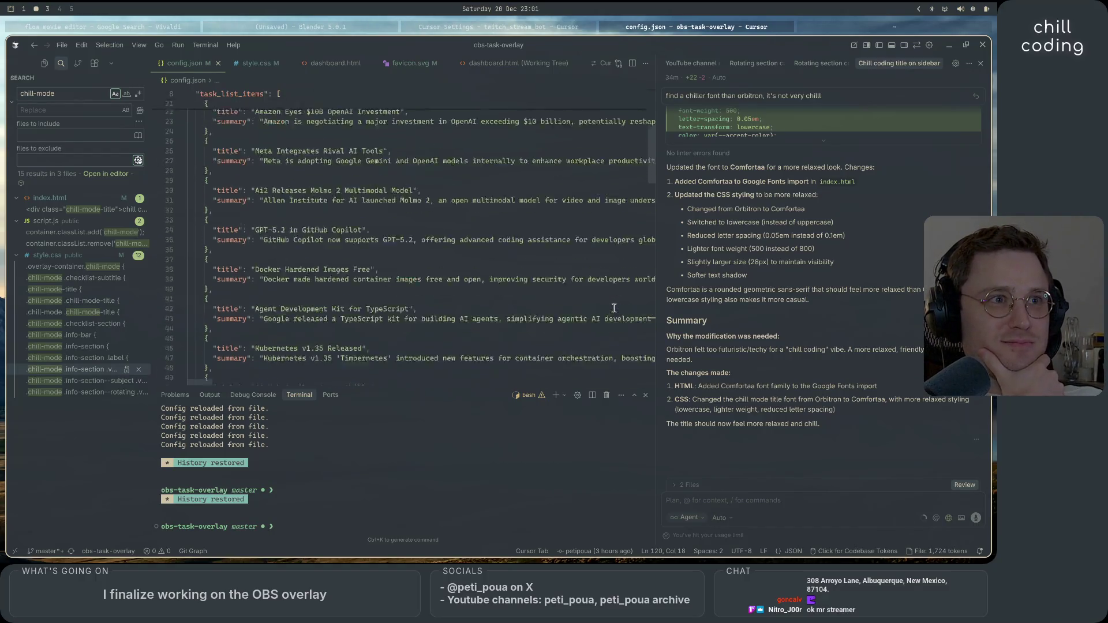
pyautogui.scroll(-15, 614, 309)
pyautogui.scroll(10, 613, 308)
pyautogui.scroll(-15, 614, 308)
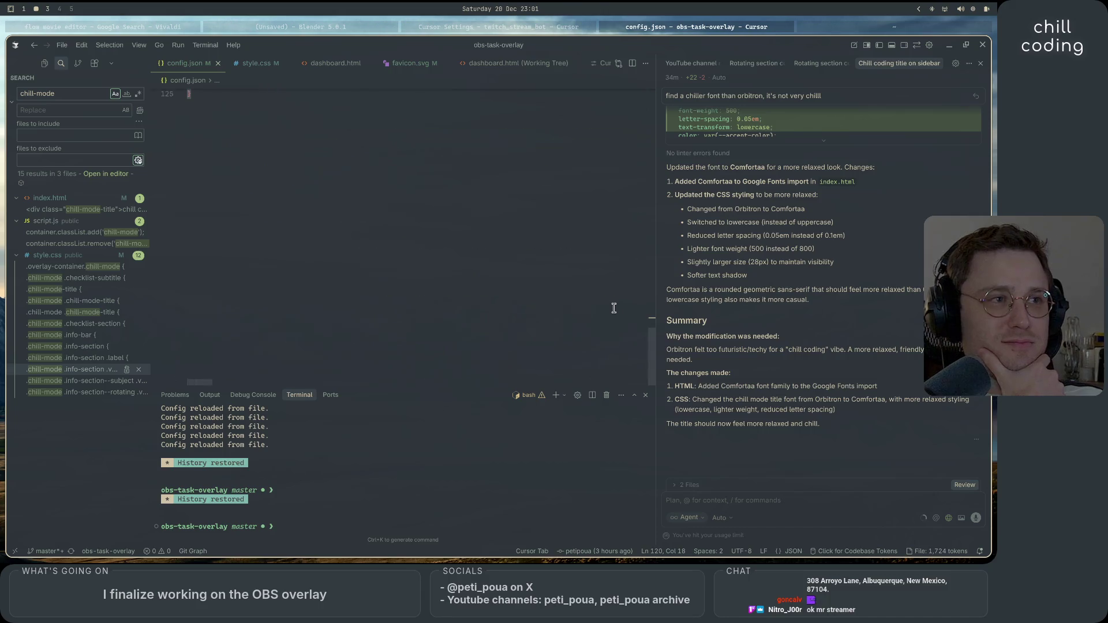
pyautogui.scroll(2, 614, 308)
pyautogui.scroll(20, 614, 309)
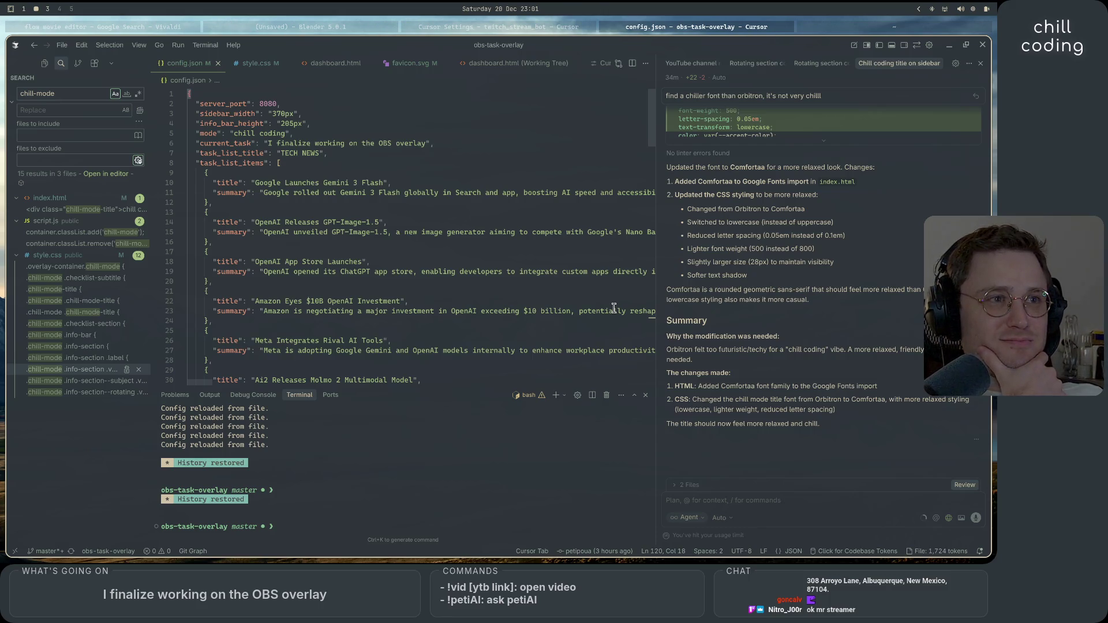
pyautogui.scroll(-15, 613, 308)
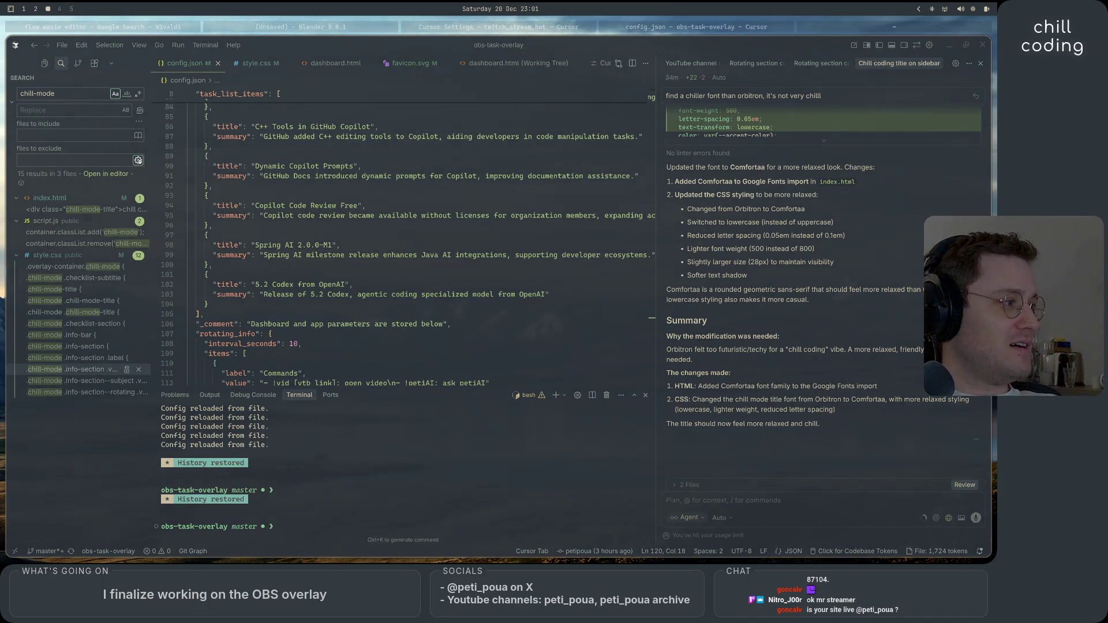
# - Dismiss the agent chats list and start a fresh, empty agent chat in the chat panel
pyautogui.hotkey('ctrl', 'alt', "'")
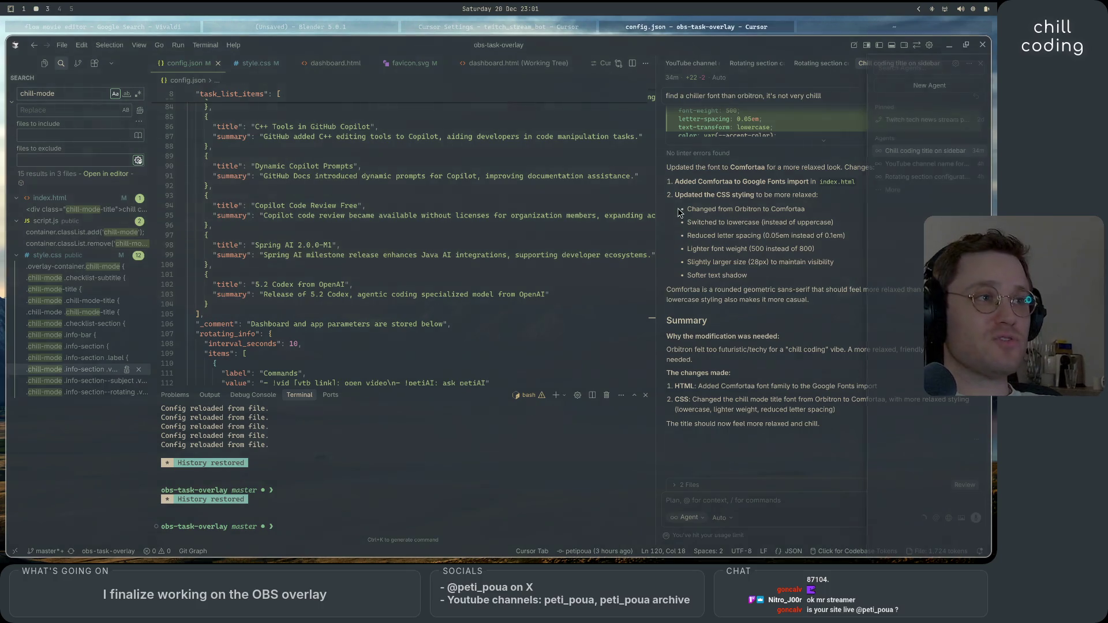
pyautogui.click(680, 212)
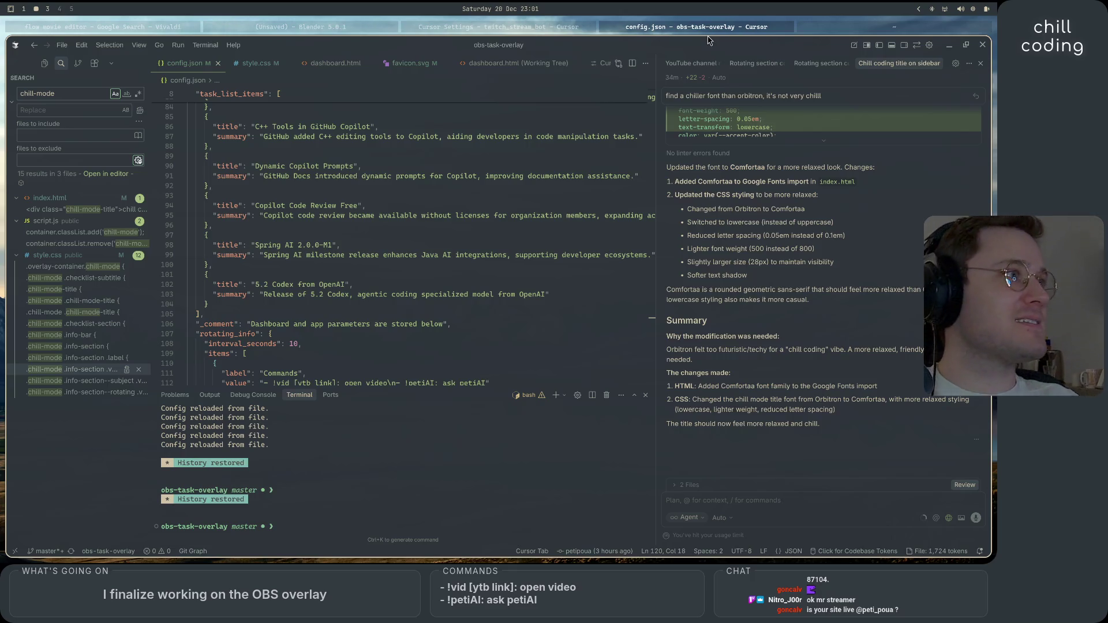
pyautogui.click(854, 45)
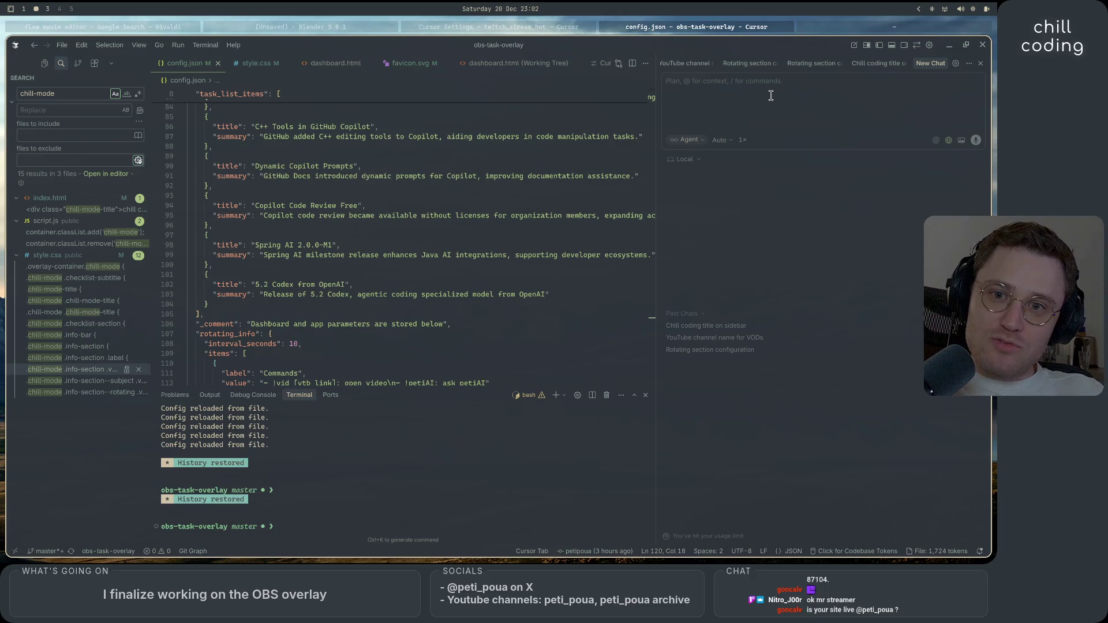
pyautogui.write('a')
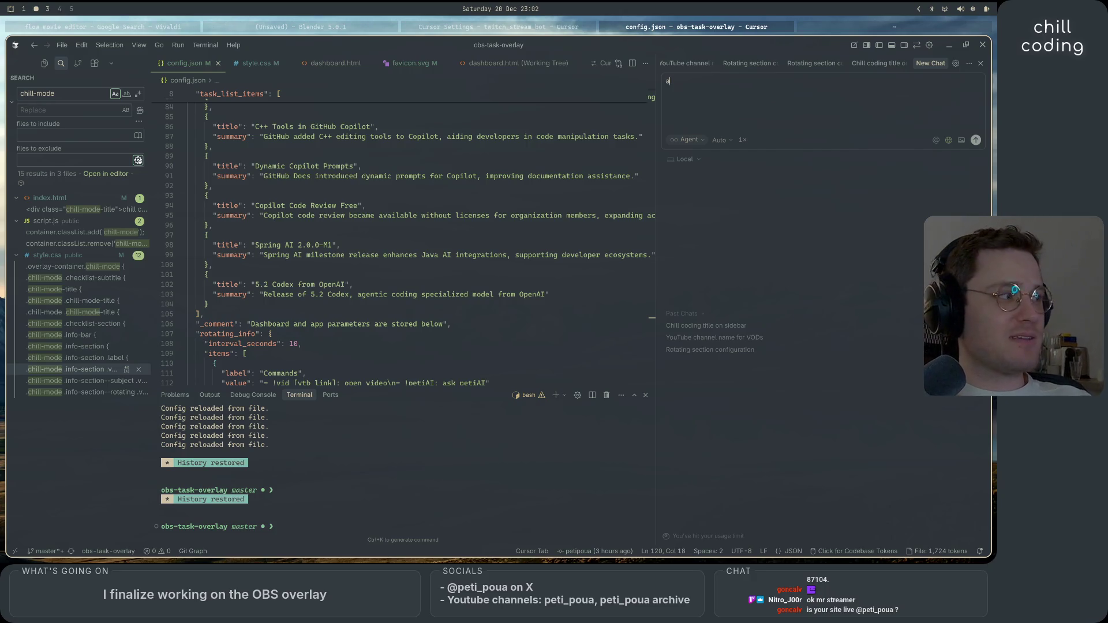
pyautogui.press('super+3')
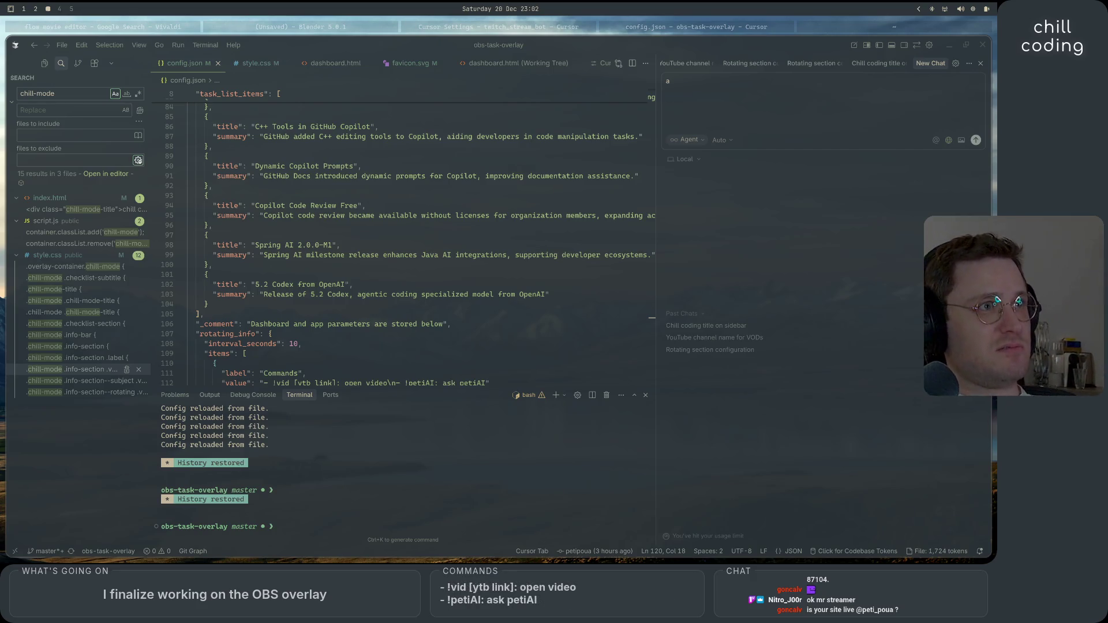
# - Bring Vivaldi forward and open the archive channel tab from the vertical tab bar
pyautogui.press('super+2')
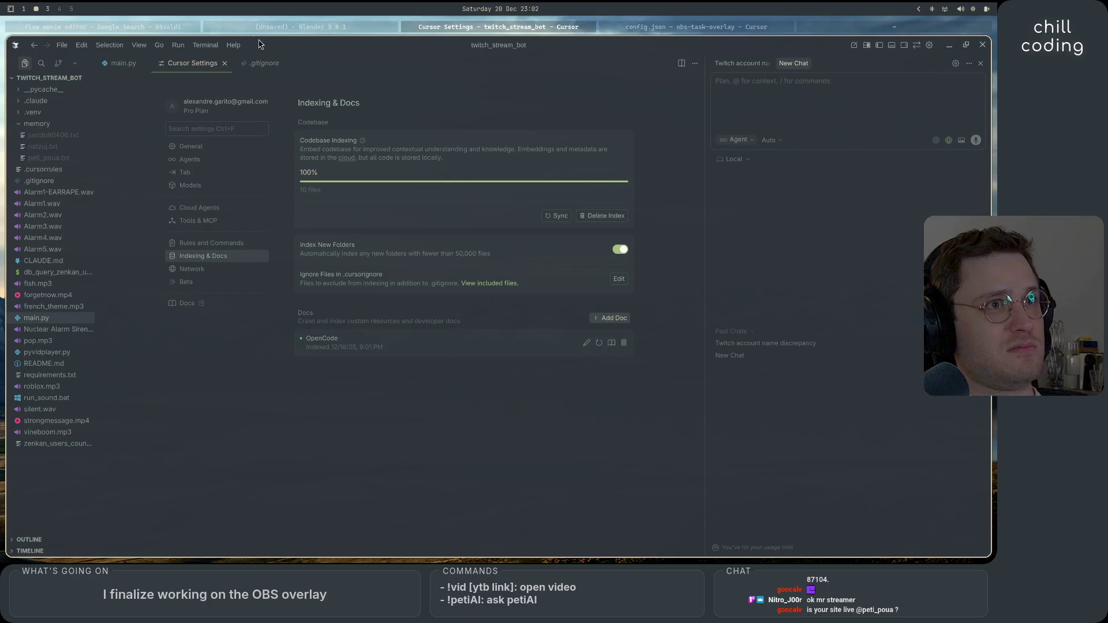
pyautogui.hotkey('alt', 'Tab')
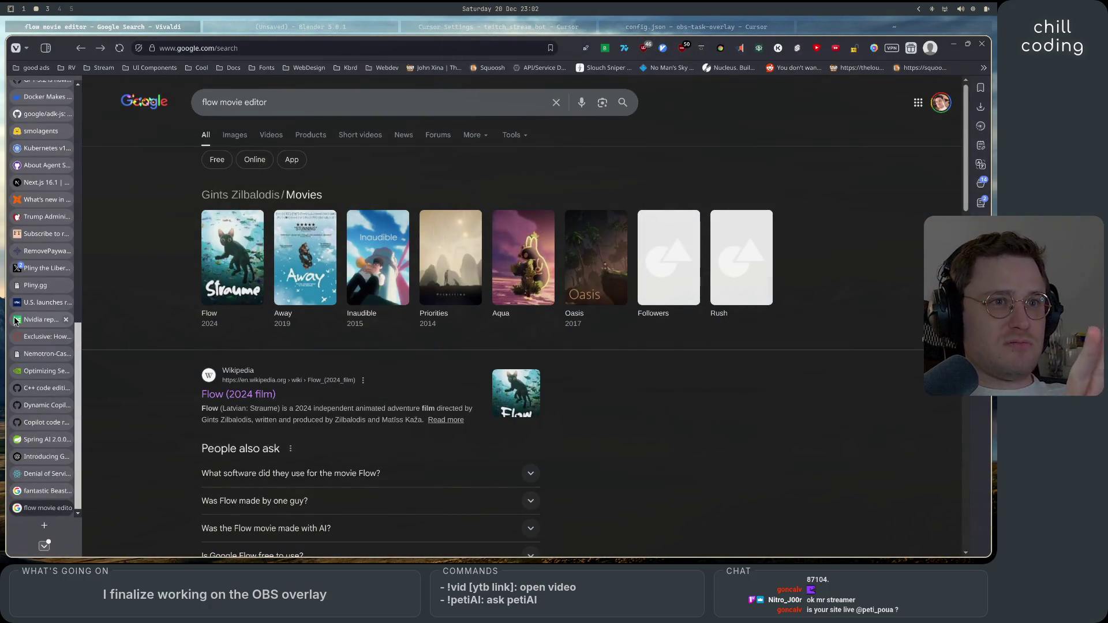
pyautogui.moveTo(16, 322)
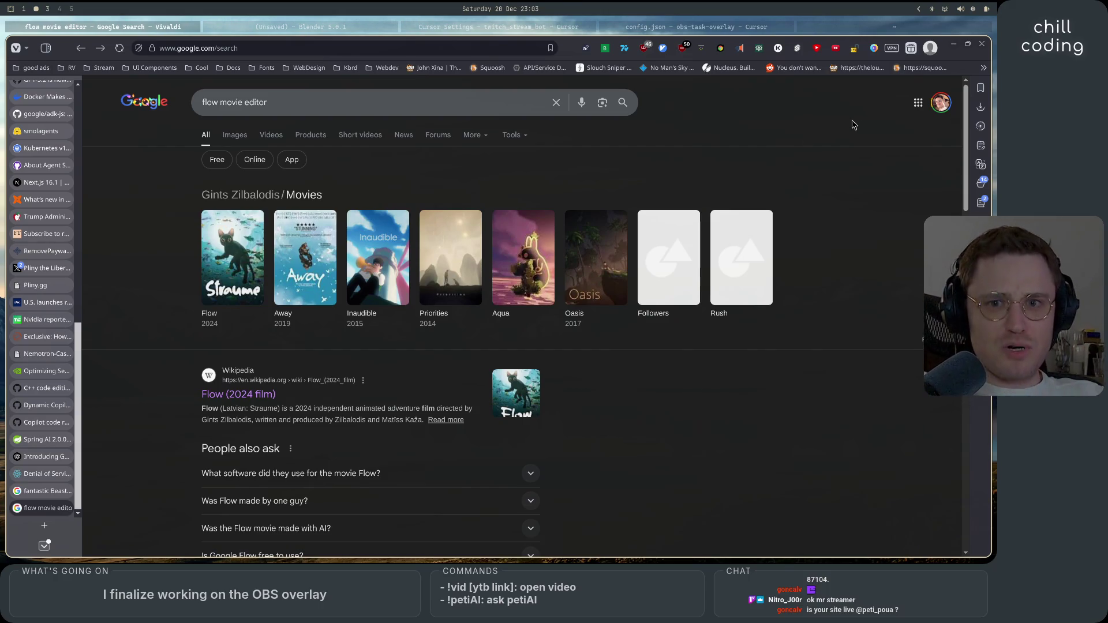
pyautogui.moveTo(17, 228)
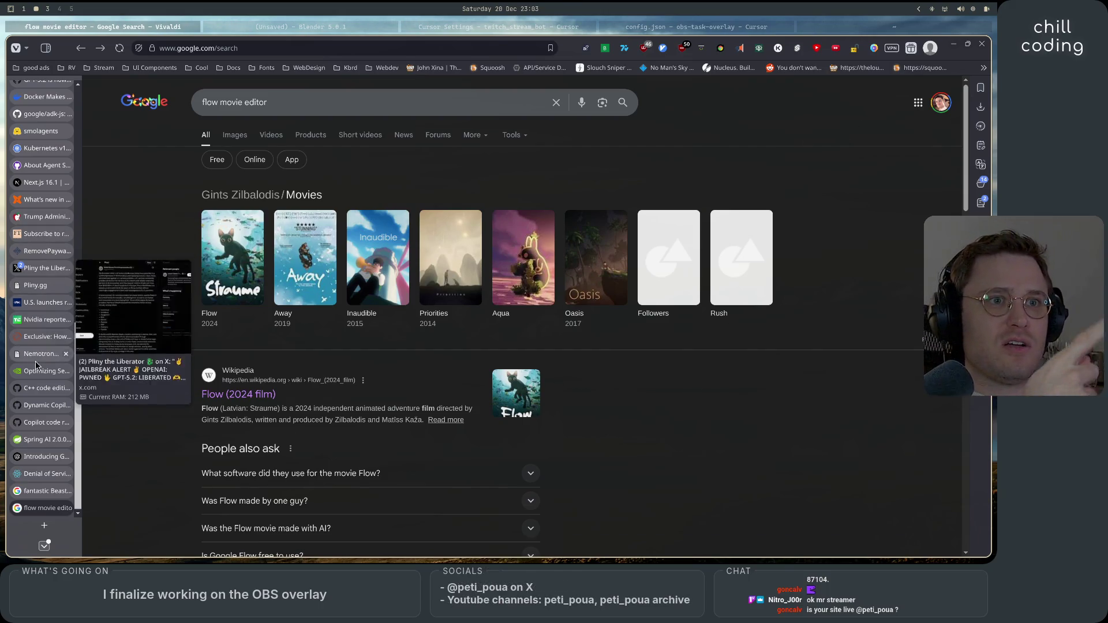
pyautogui.scroll(10, 24, 312)
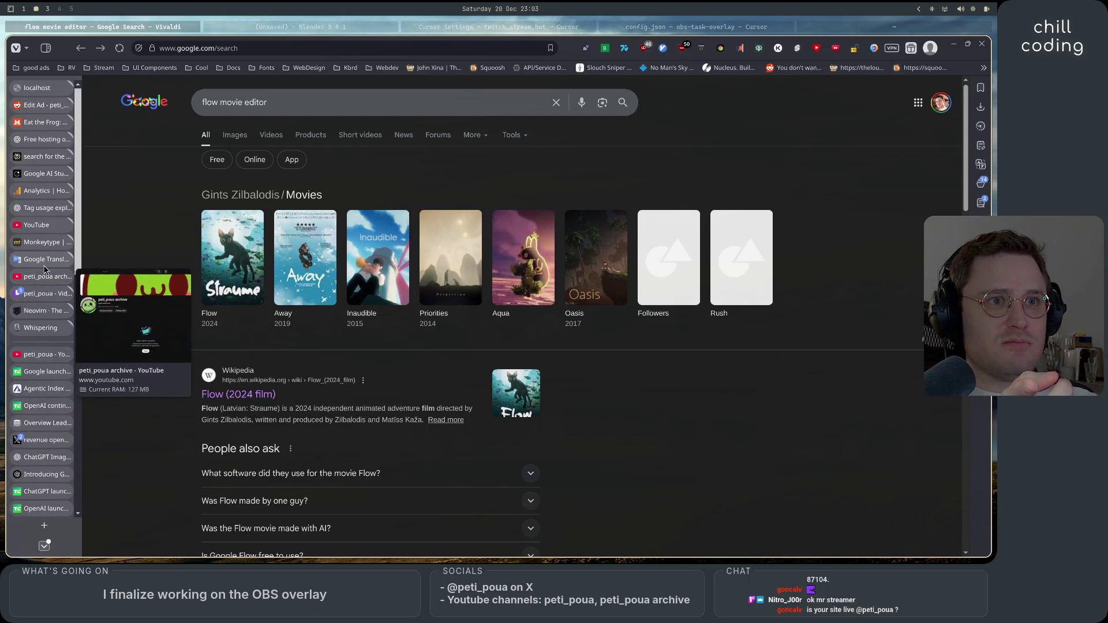
pyautogui.click(43, 277)
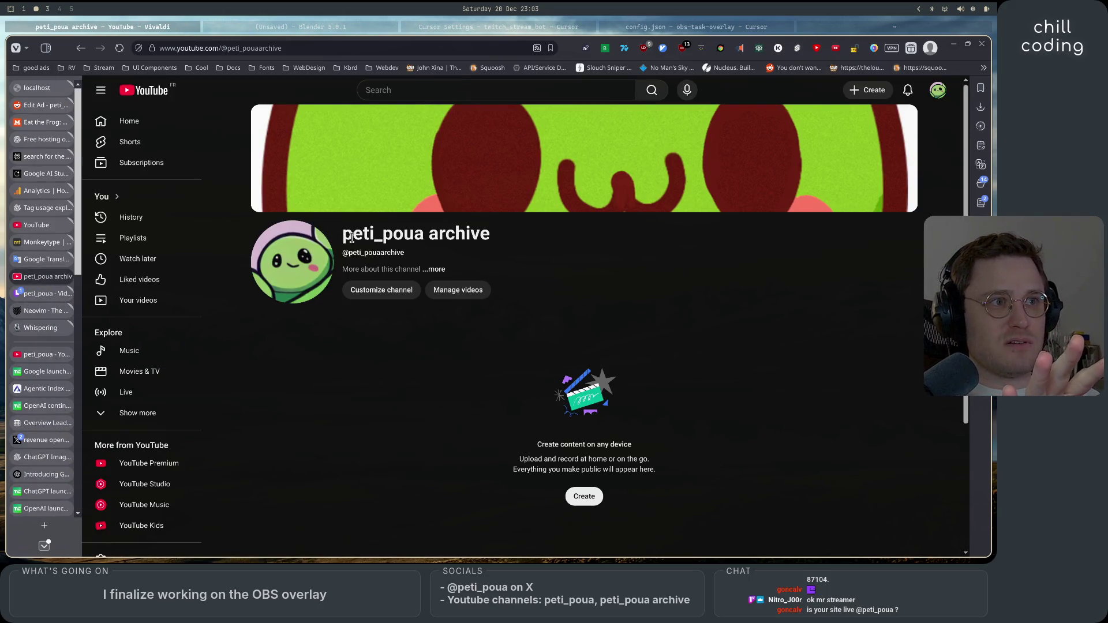
# - Select and then deselect the archive channel's title text on its YouTube page
pyautogui.moveTo(344, 228); pyautogui.dragTo(492, 237)
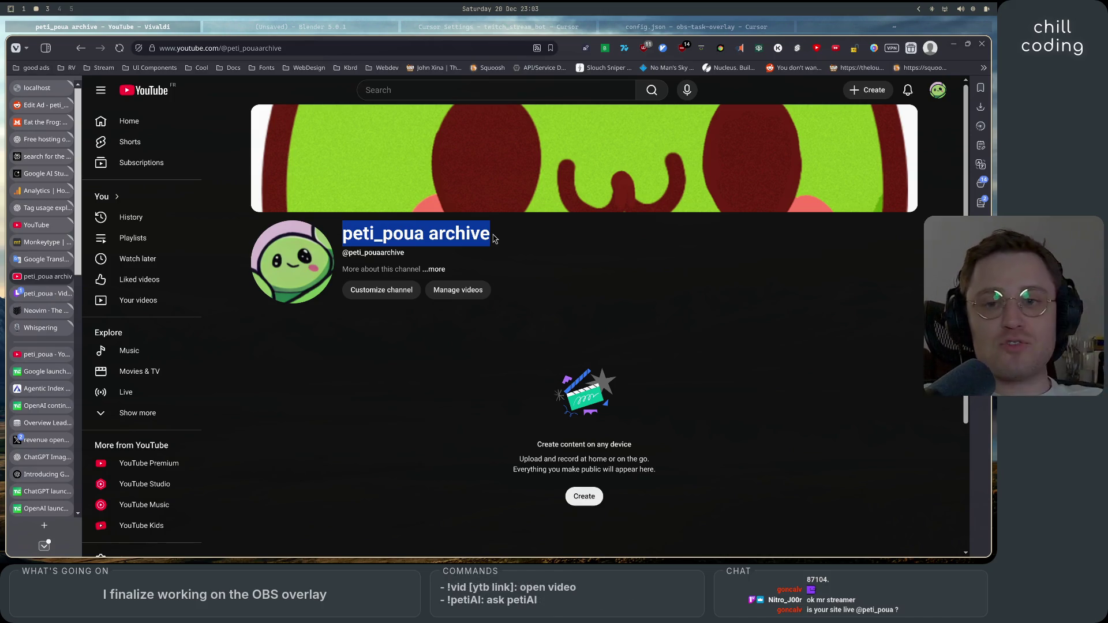
pyautogui.click(513, 254)
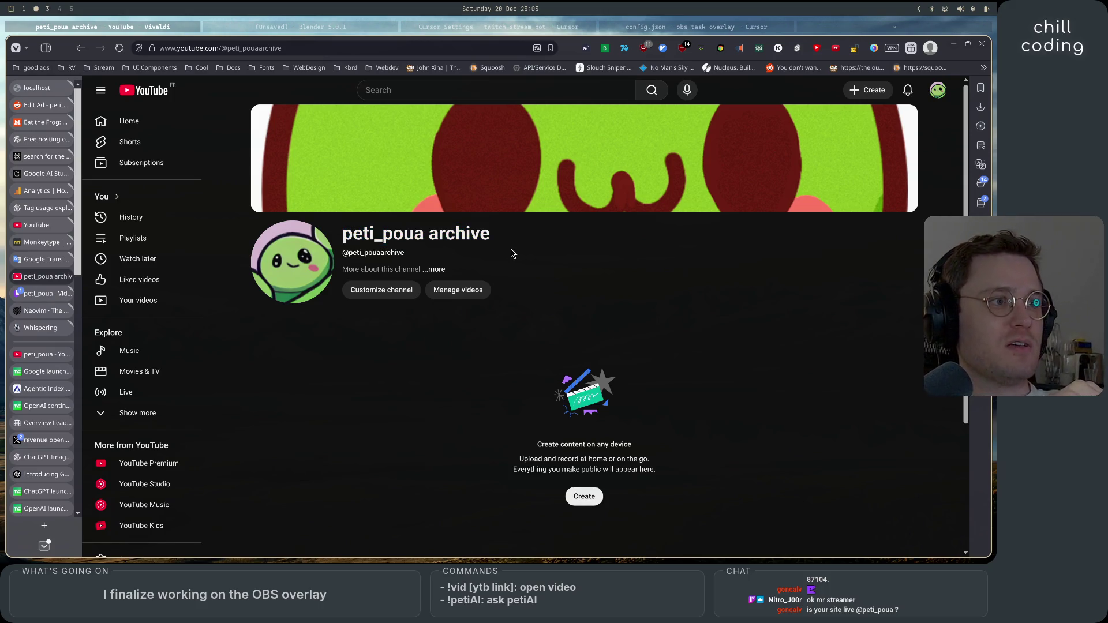
pyautogui.moveTo(344, 234); pyautogui.dragTo(565, 236)
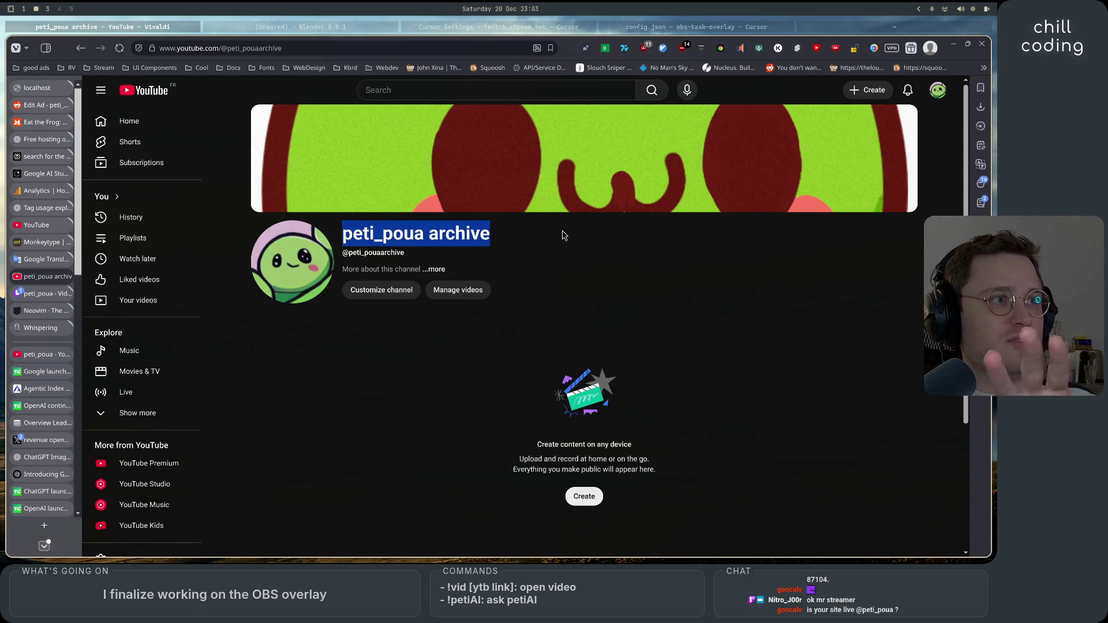
pyautogui.click(565, 235)
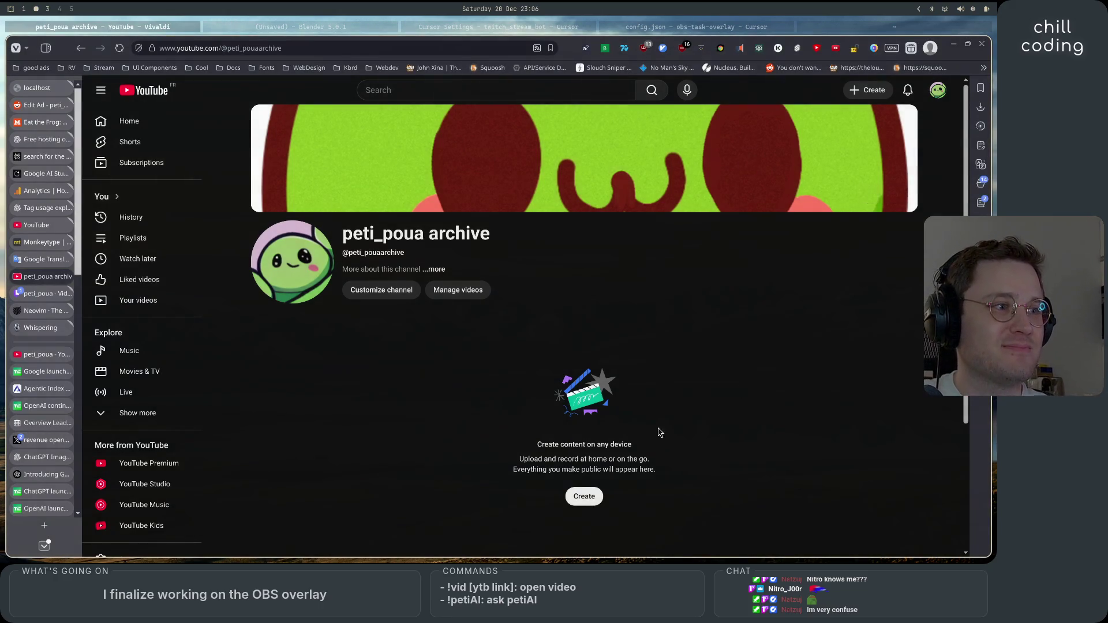
# - Switch the signed-in YouTube account from the archive channel to the main channel
pyautogui.click(939, 91)
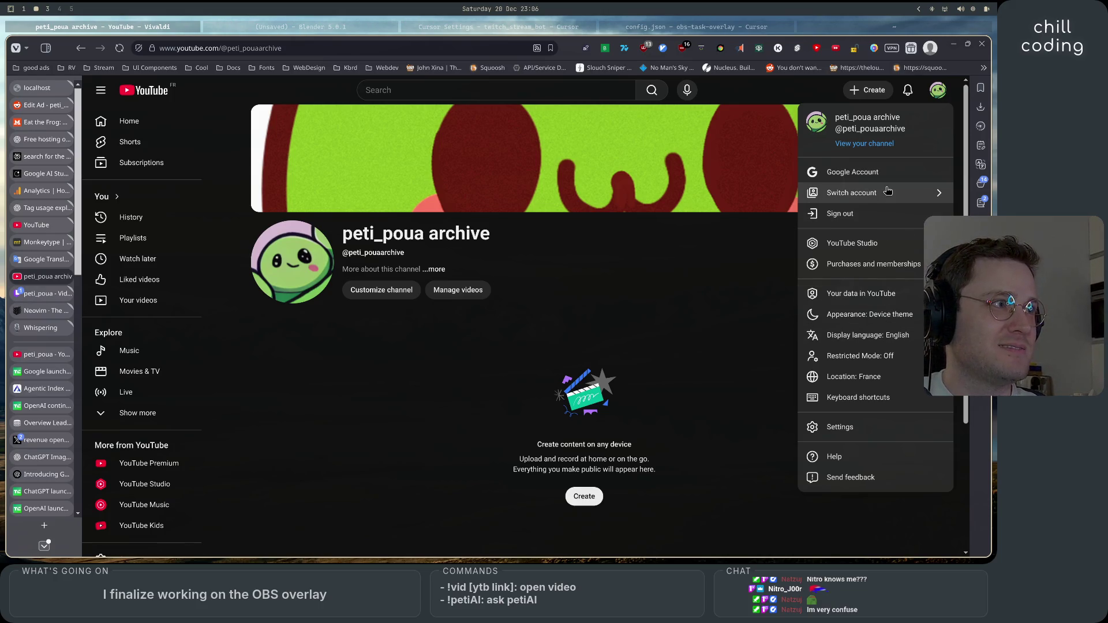
pyautogui.click(733, 272)
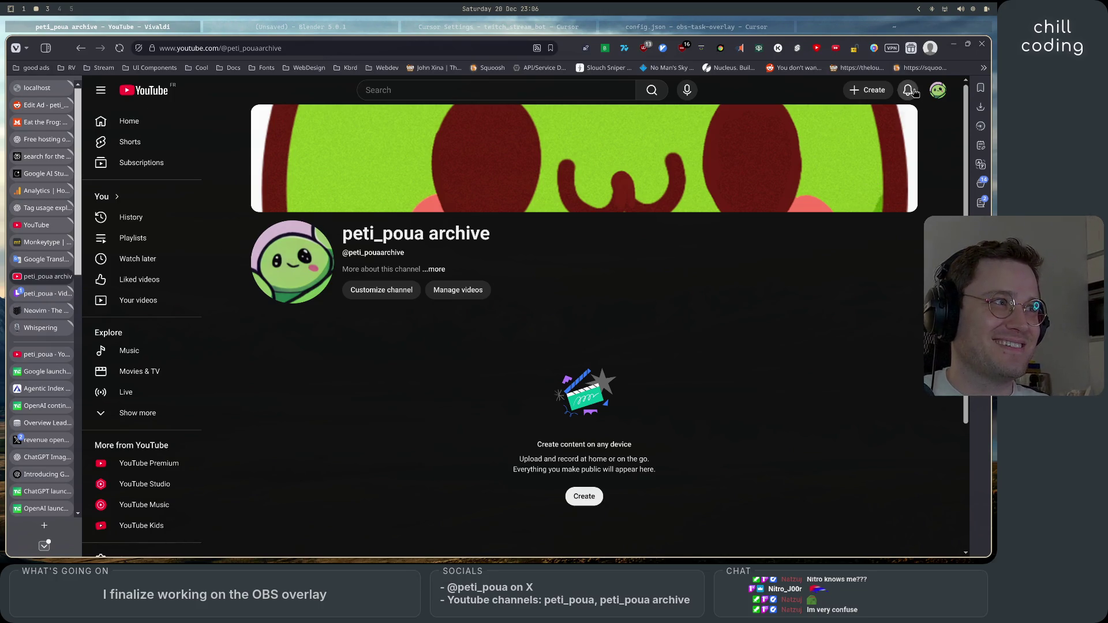
pyautogui.click(936, 91)
pyautogui.click(524, 321)
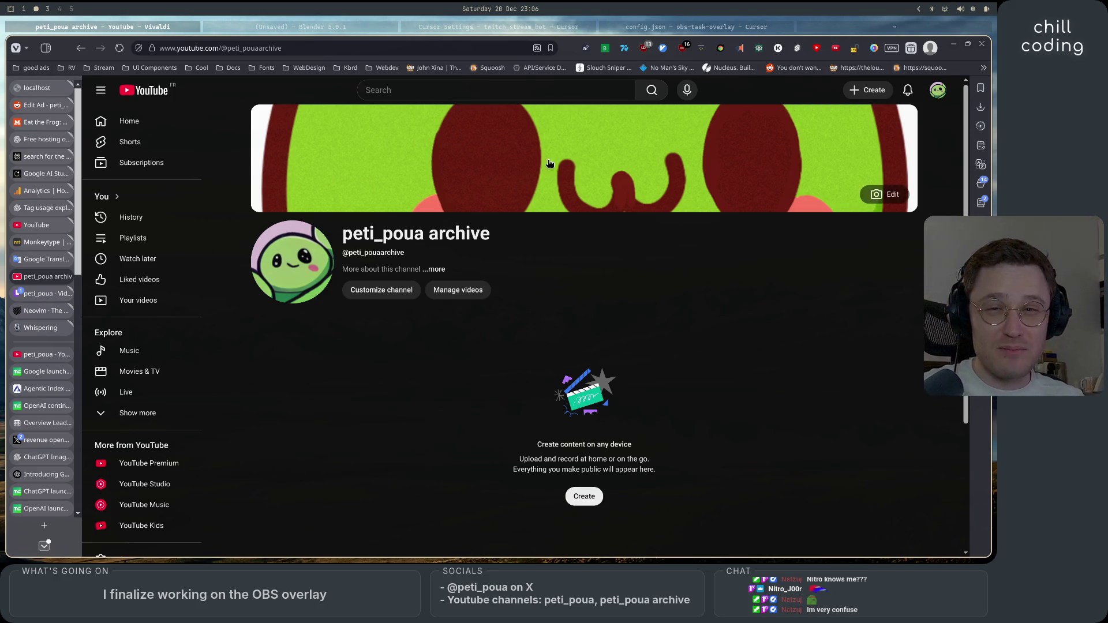
pyautogui.click(938, 91)
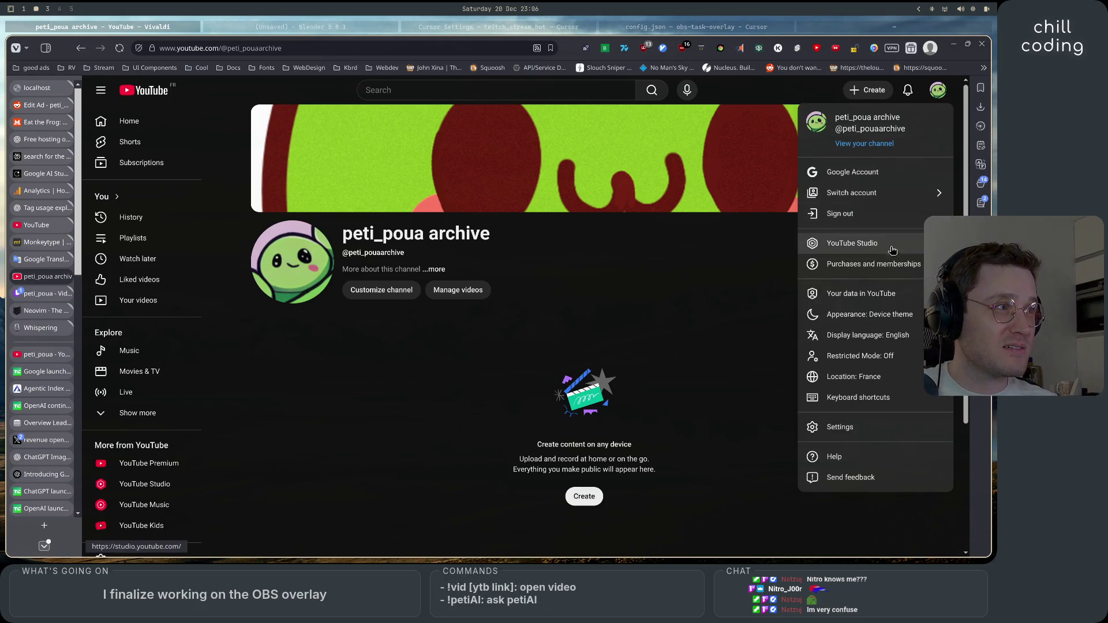
pyautogui.click(891, 192)
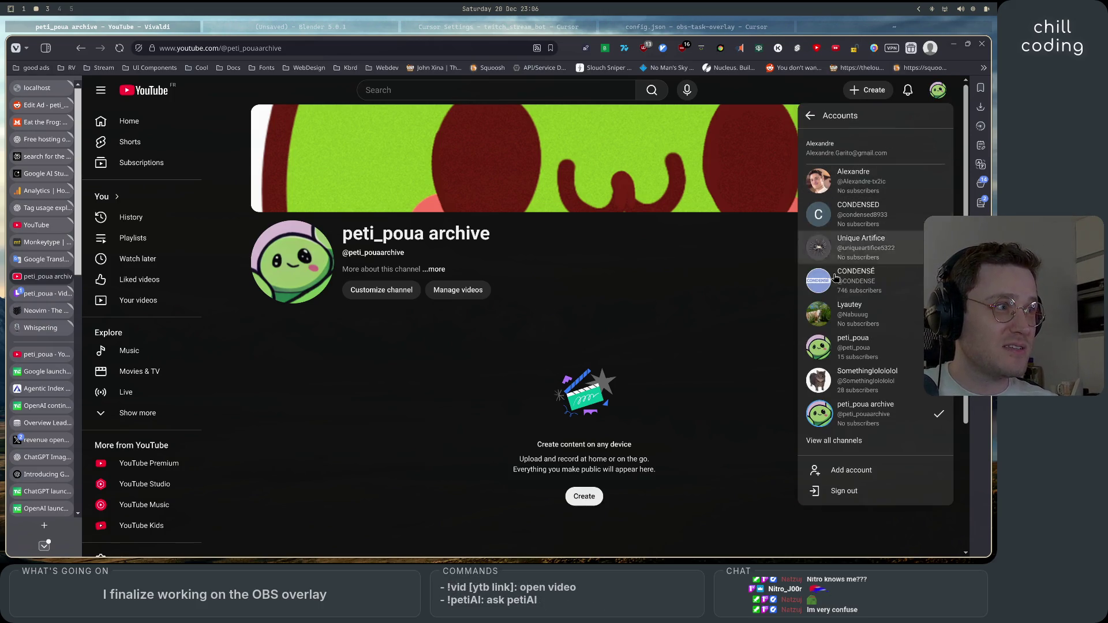
pyautogui.click(874, 342)
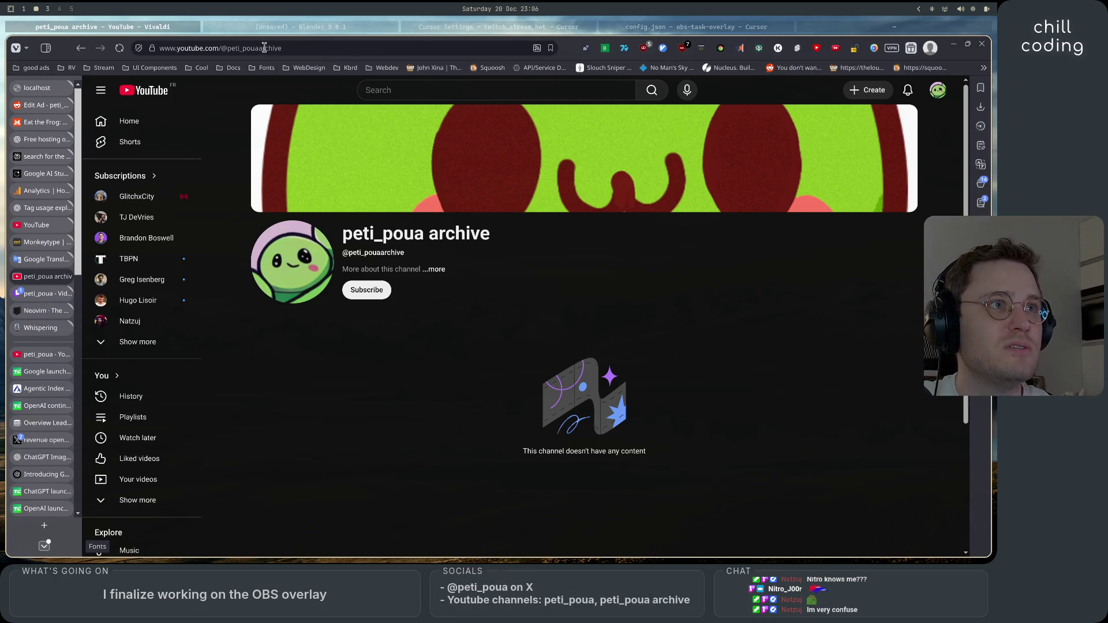
# - Drop 'archive' from the channel URL to load and look over the main channel's page
pyautogui.click(258, 48)
pyautogui.click(345, 46)
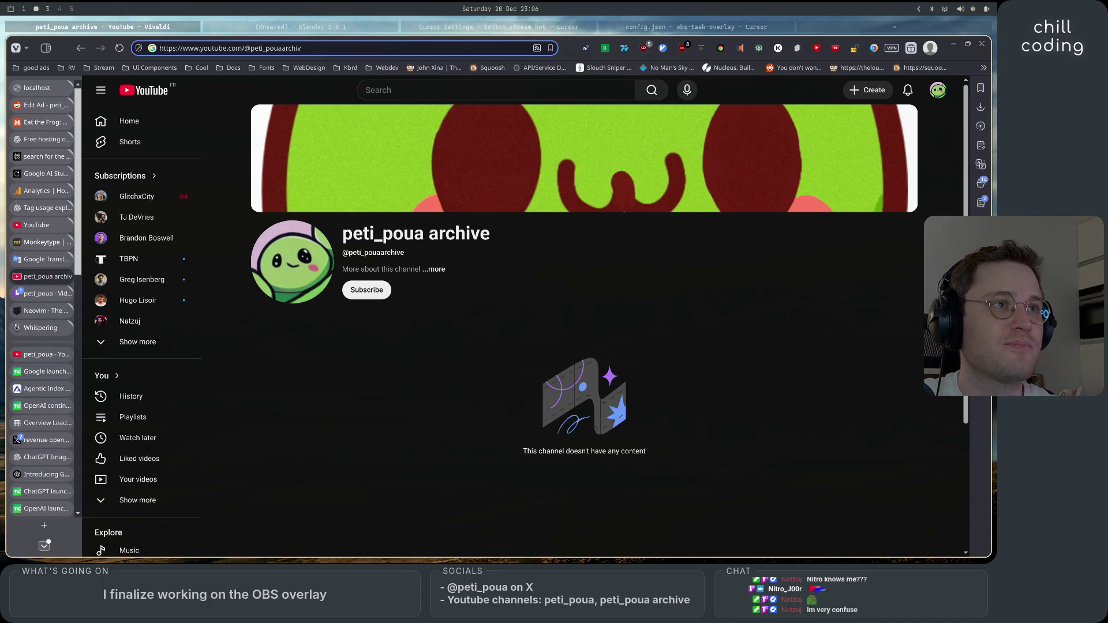
pyautogui.press('BackSpace')
pyautogui.press('BackSpace')
pyautogui.press('BackSpace')
pyautogui.press('BackSpace')
pyautogui.press('BackSpace')
pyautogui.press('Return')
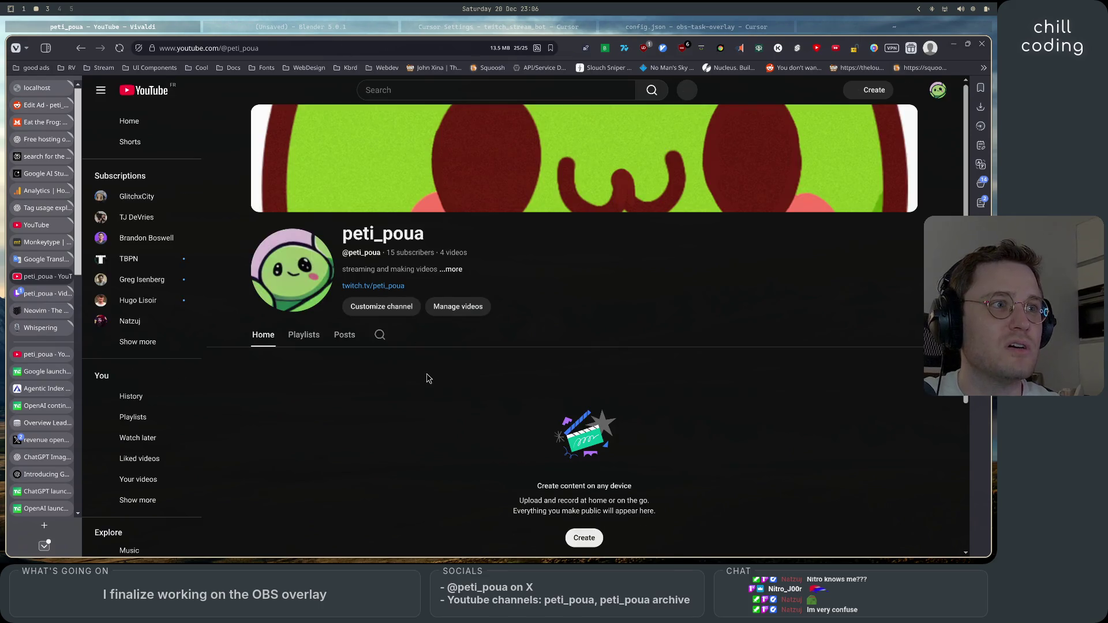
pyautogui.scroll(-1, 427, 378)
pyautogui.scroll(-2, 427, 378)
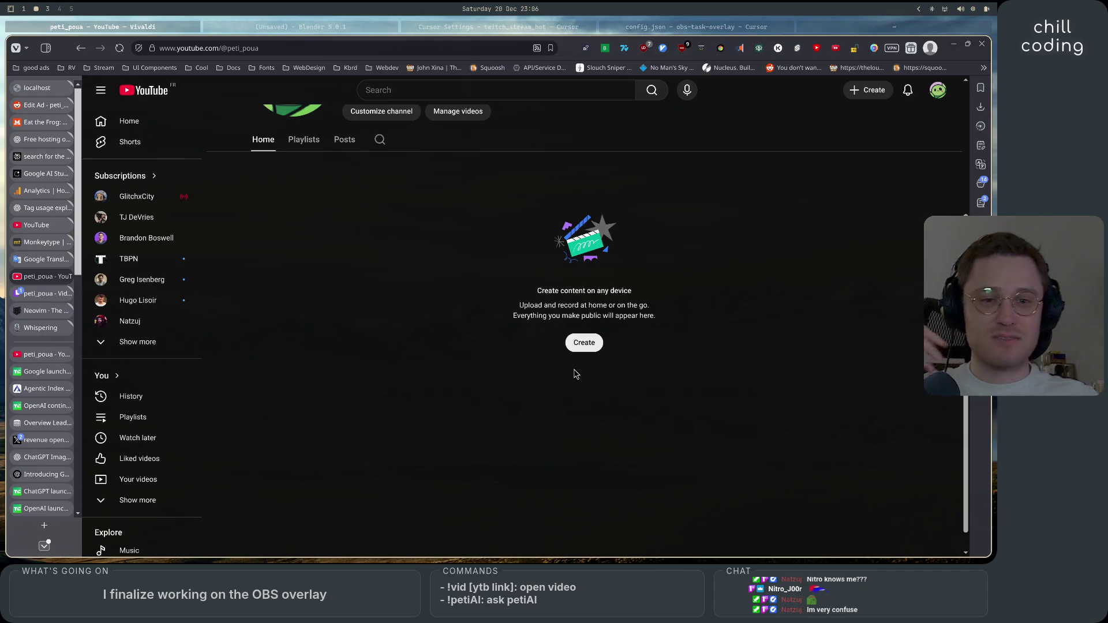
pyautogui.scroll(3, 575, 372)
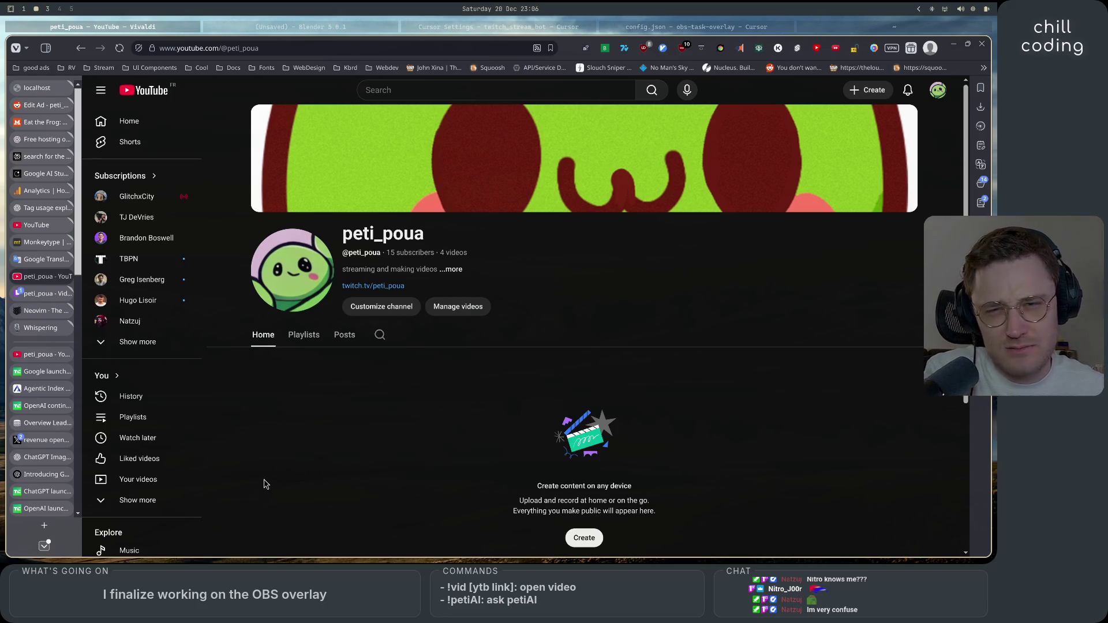
# - Bring the config.json – obs-task-overlay Cursor window back to the front
pyautogui.click(494, 28)
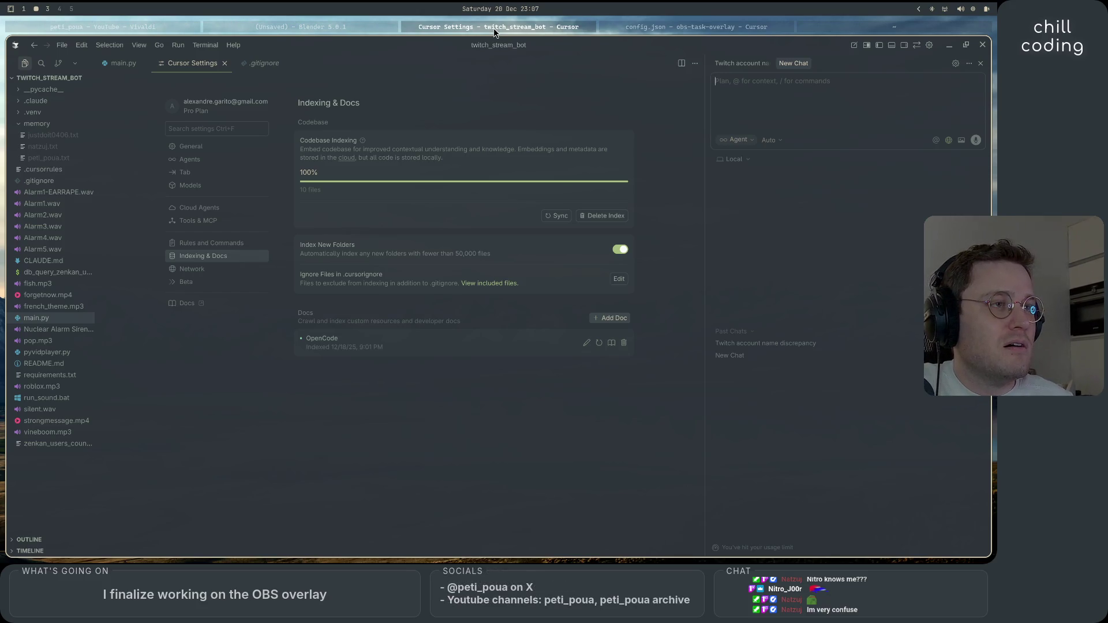
pyautogui.click(287, 29)
pyautogui.click(639, 26)
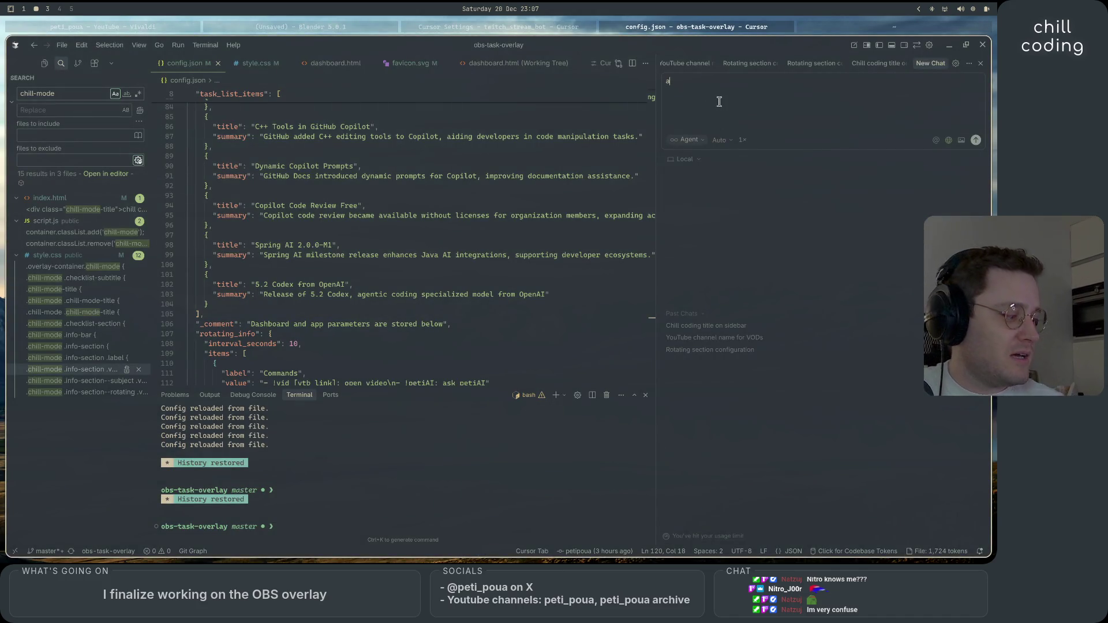
# - Draft an agent request for sound bites to switch the highlighted task in tech news mode
pyautogui.press('BackSpace')
pyautogui.write('i need you to come up')
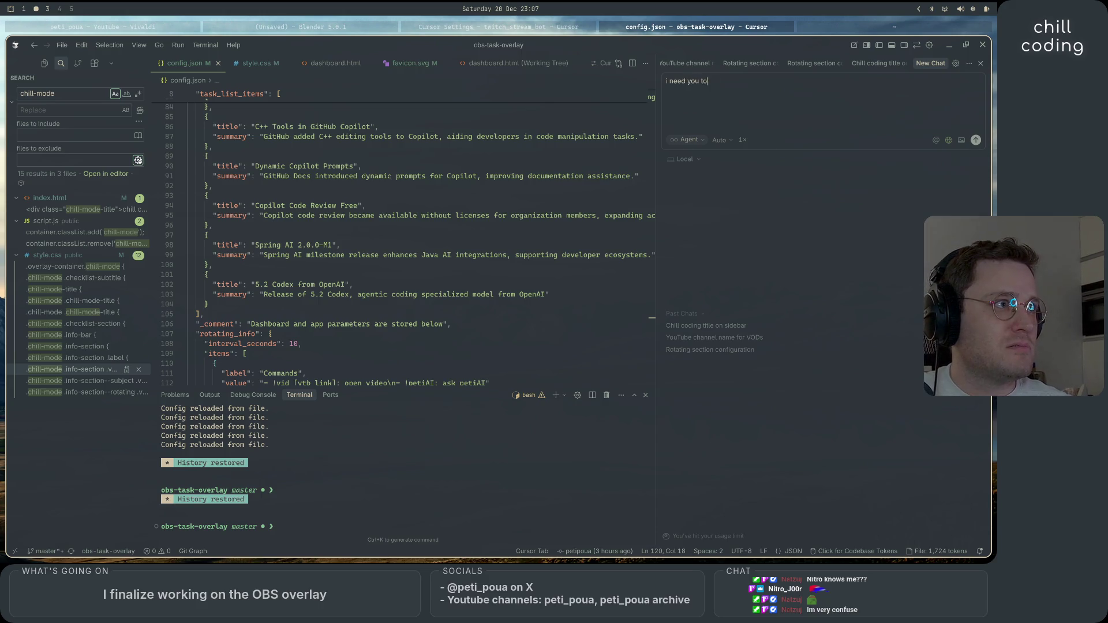
pyautogui.write(' with sounds')
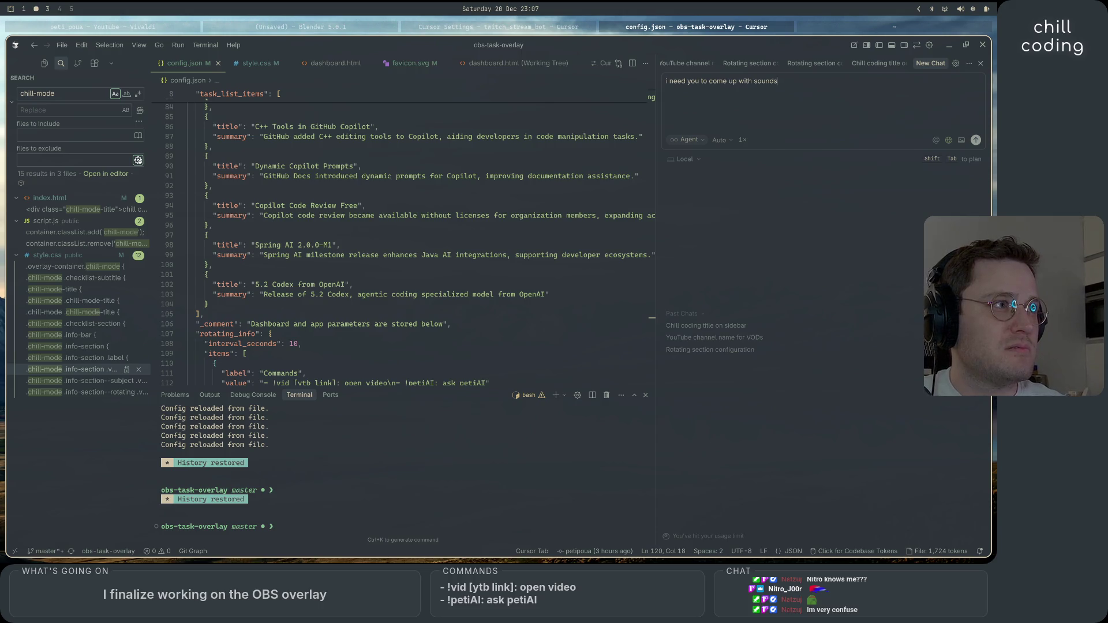
pyautogui.press('BackSpace')
pyautogui.press('BackSpace')
pyautogui.press('BackSpace')
pyautogui.write('cre')
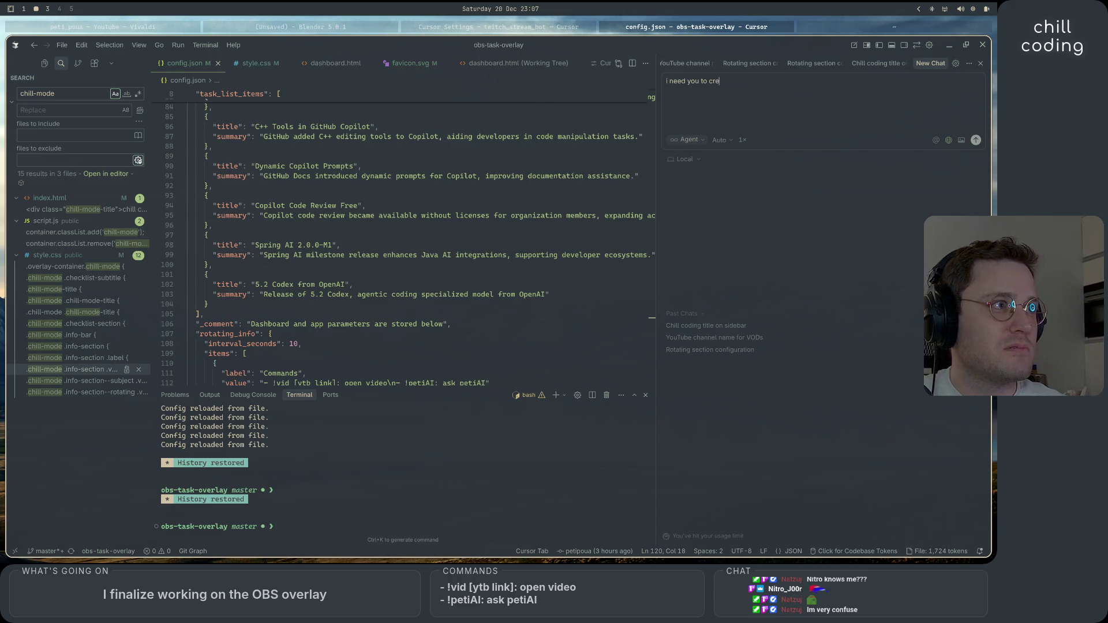
pyautogui.write('ate sound bites')
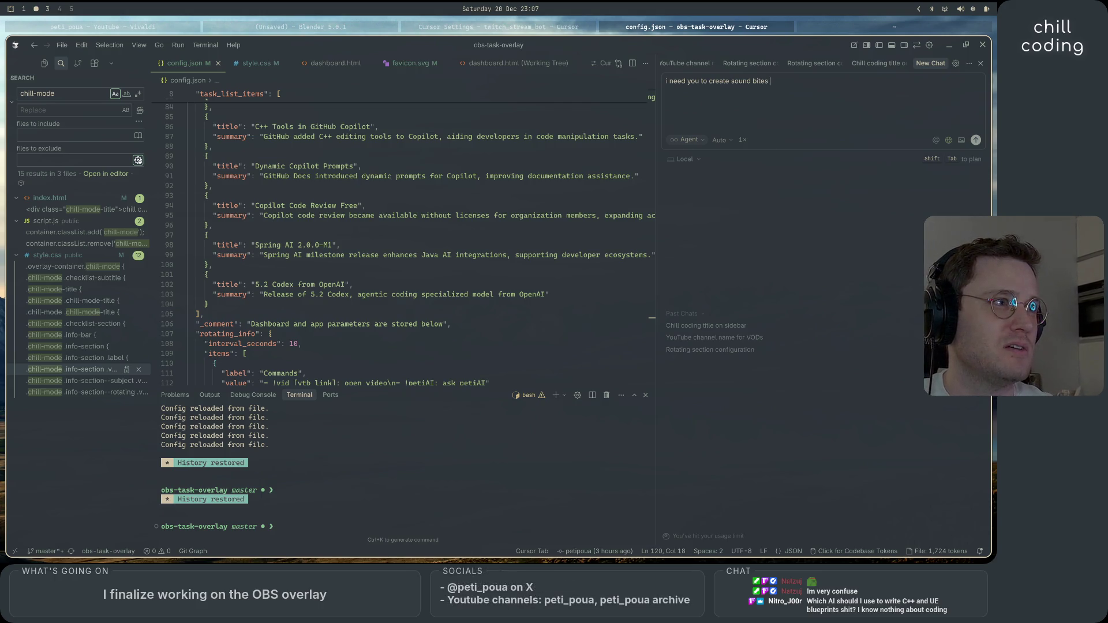
pyautogui.write('for when i')
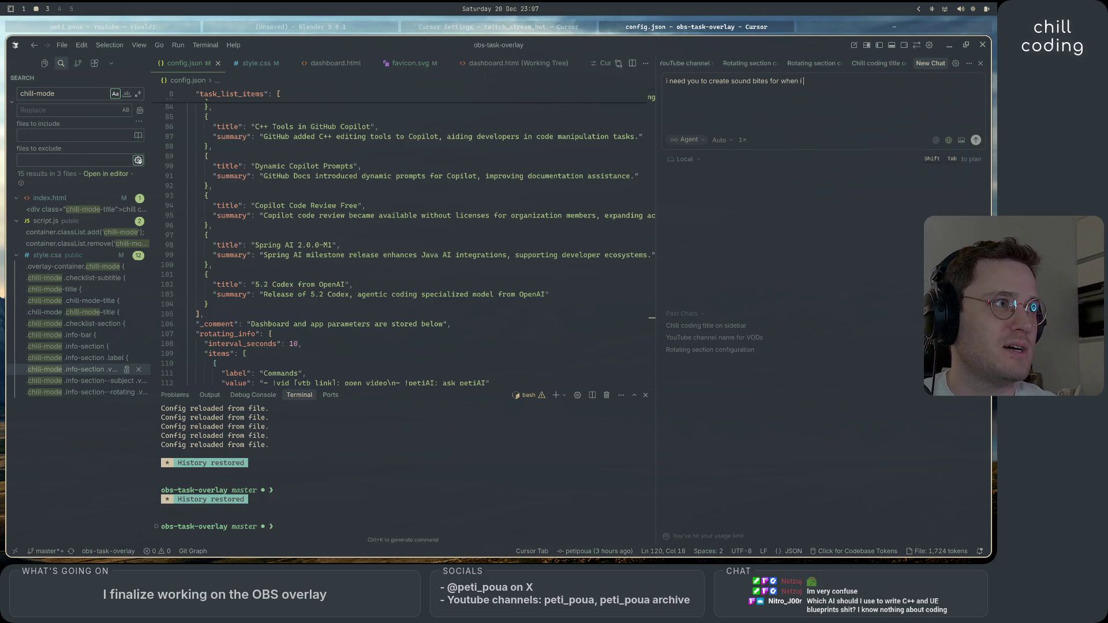
pyautogui.write('switc')
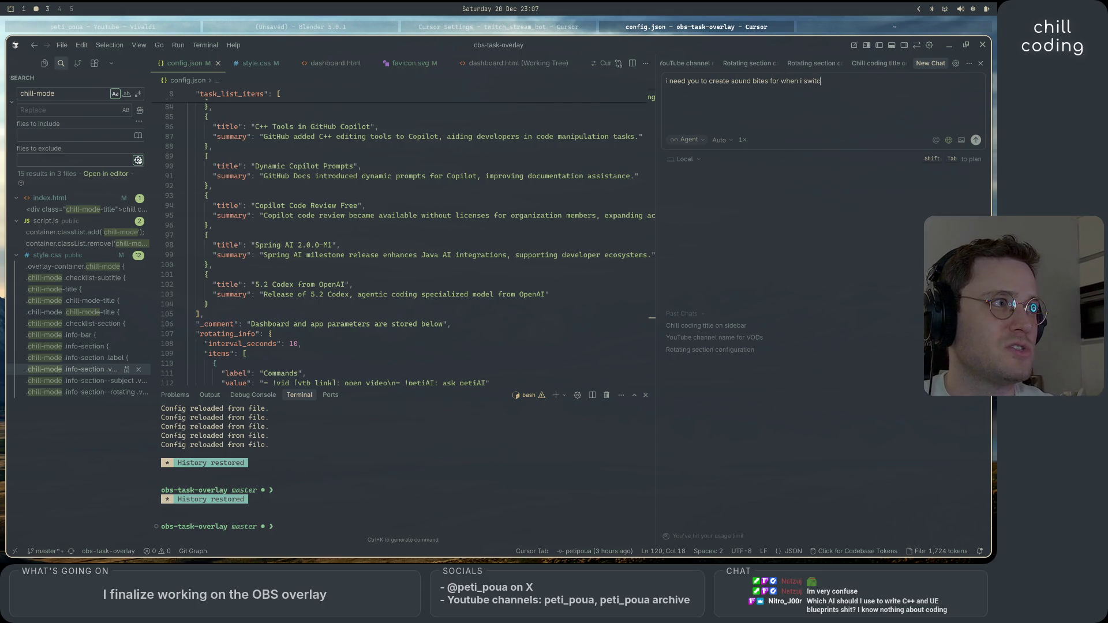
pyautogui.write('h the highlyi')
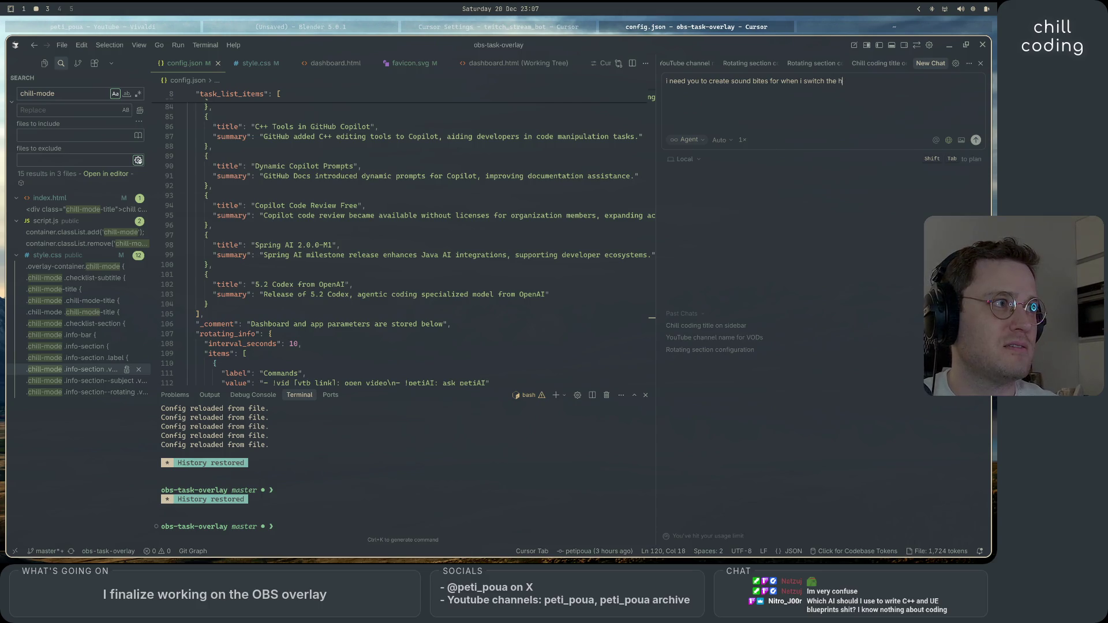
pyautogui.press('BackSpace')
pyautogui.press('BackSpace')
pyautogui.write('ight')
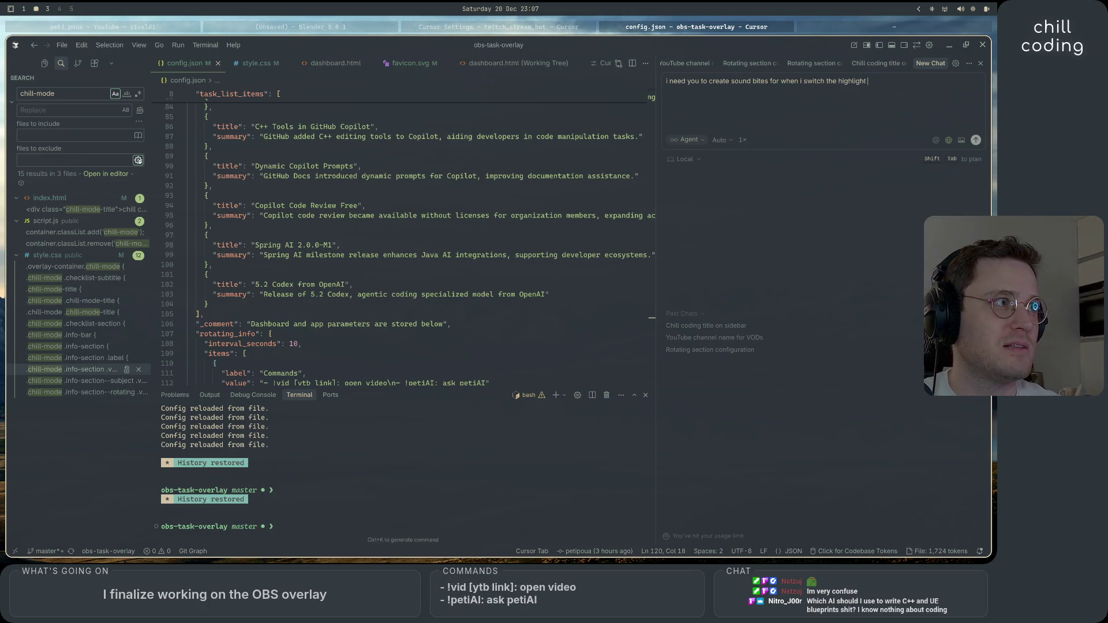
pyautogui.write('ed task ')
pyautogui.write('on the tech no')
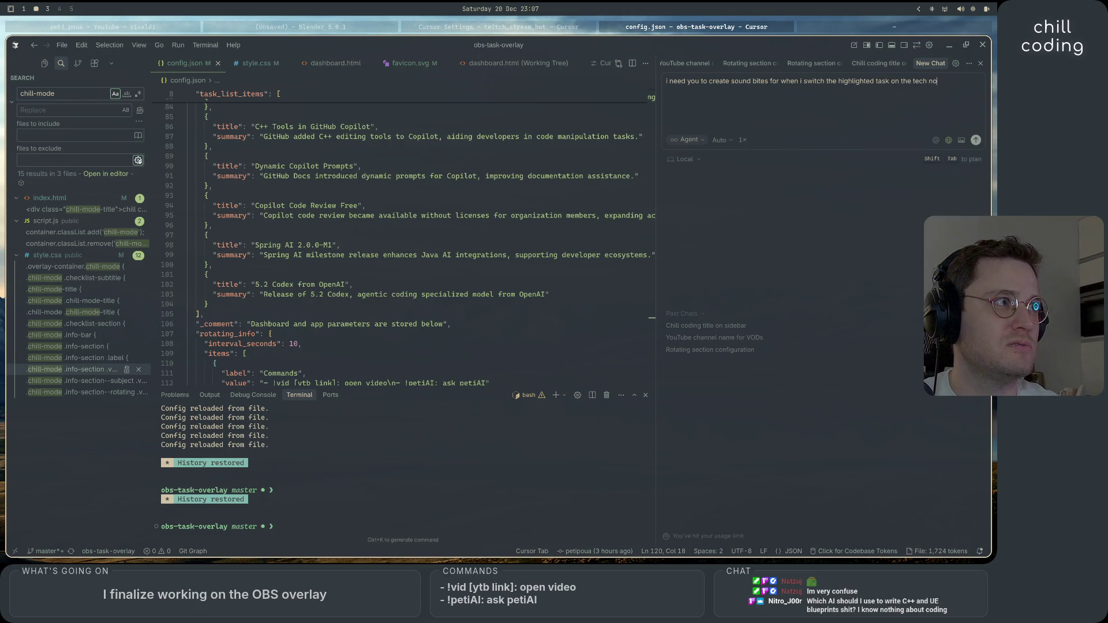
pyautogui.press('BackSpace')
pyautogui.write('ews mode')
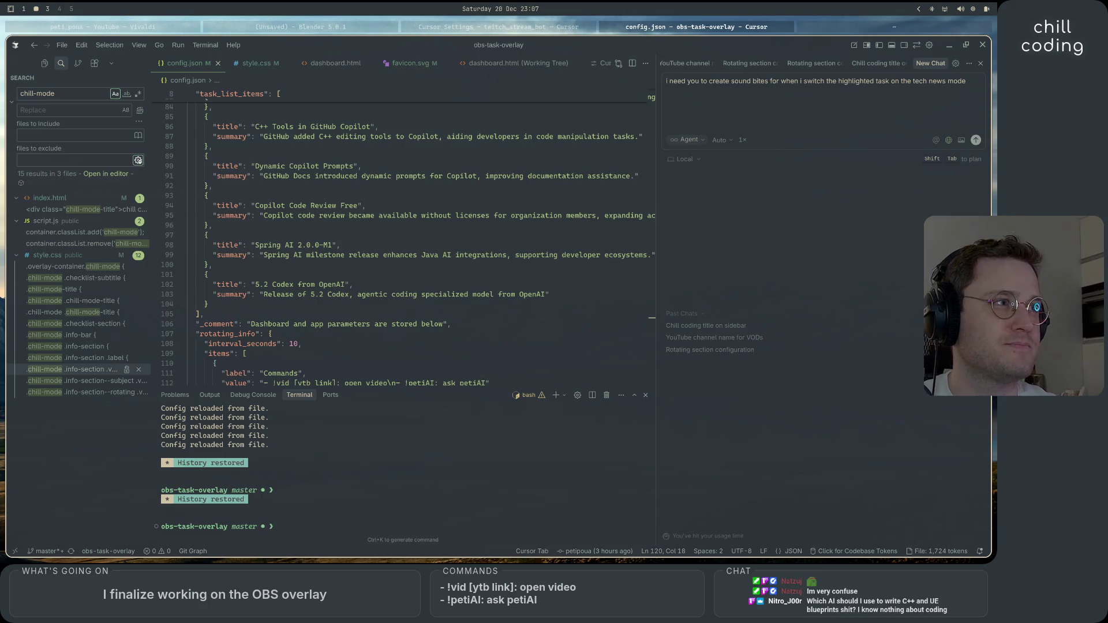
pyautogui.write(', something')
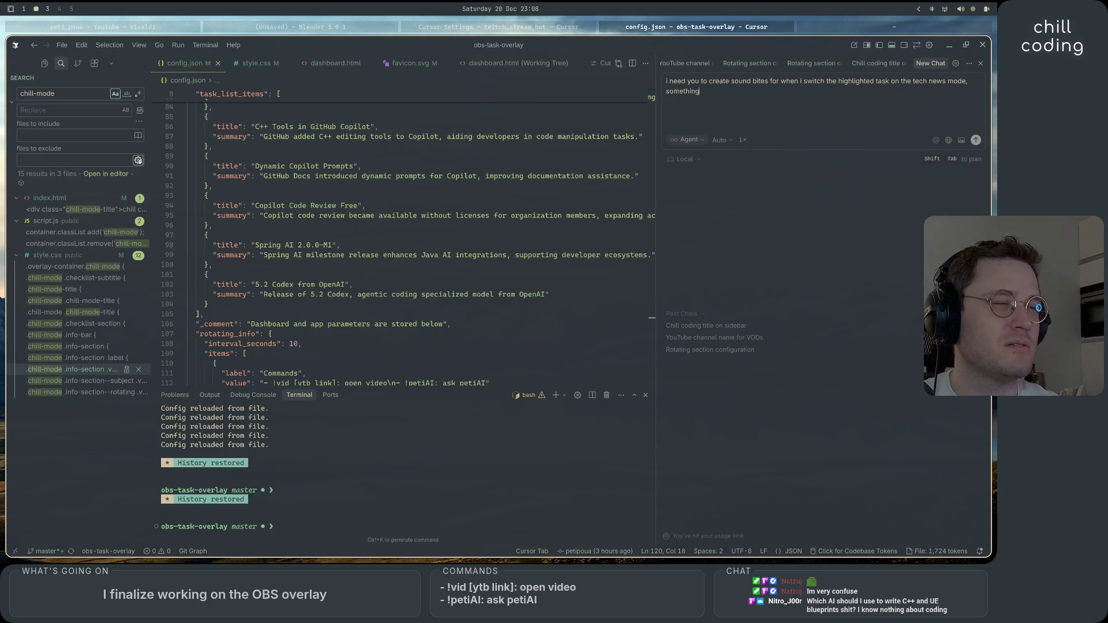
# - Reword the request to one soundbite created from scratch and send it
pyautogui.click(731, 81)
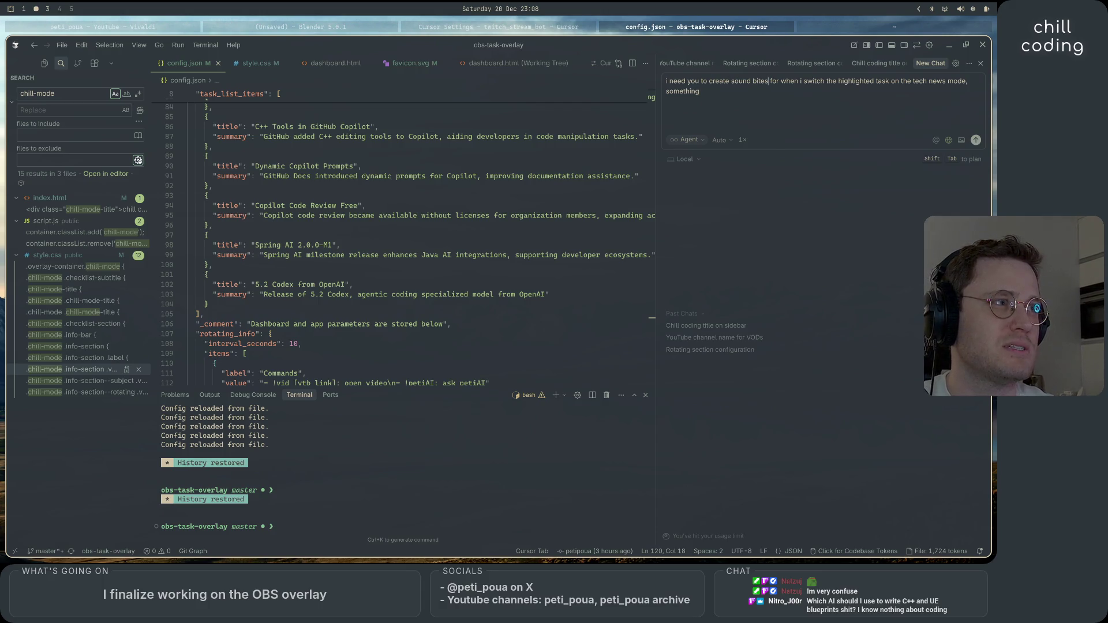
pyautogui.press('BackSpace')
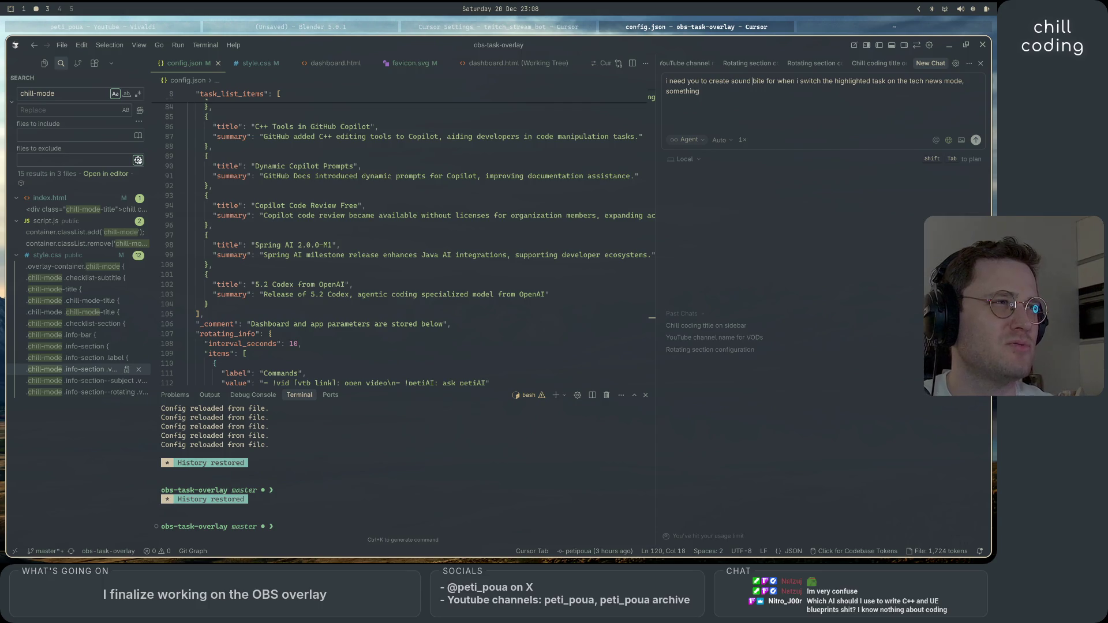
pyautogui.press('BackSpace')
pyautogui.click(700, 91)
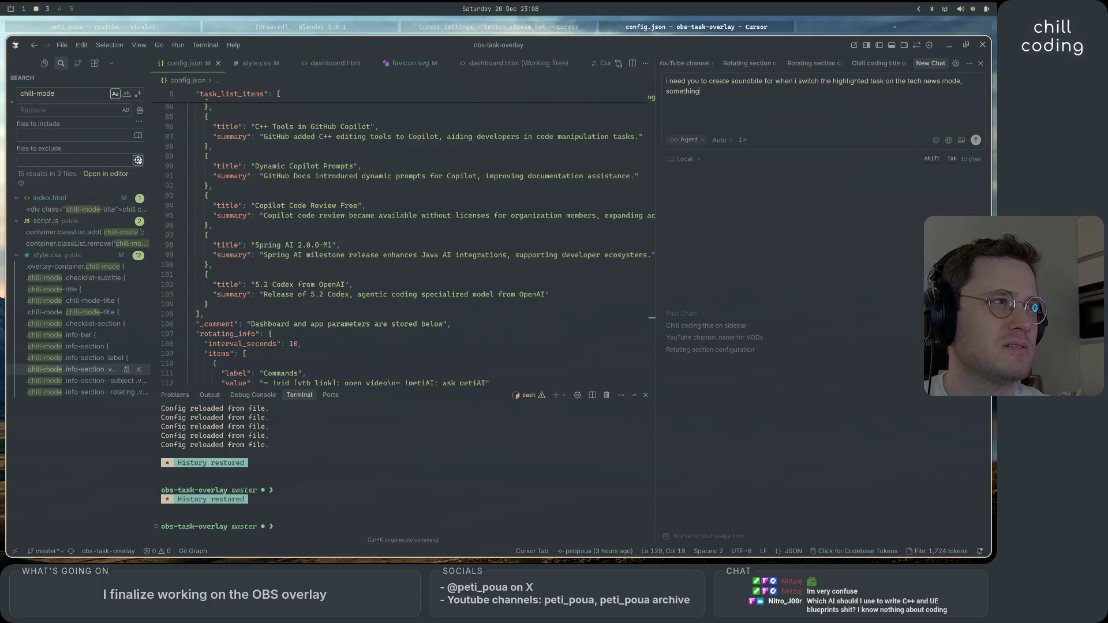
pyautogui.press('BackSpace')
pyautogui.press('BackSpace')
pyautogui.press('BackSpace')
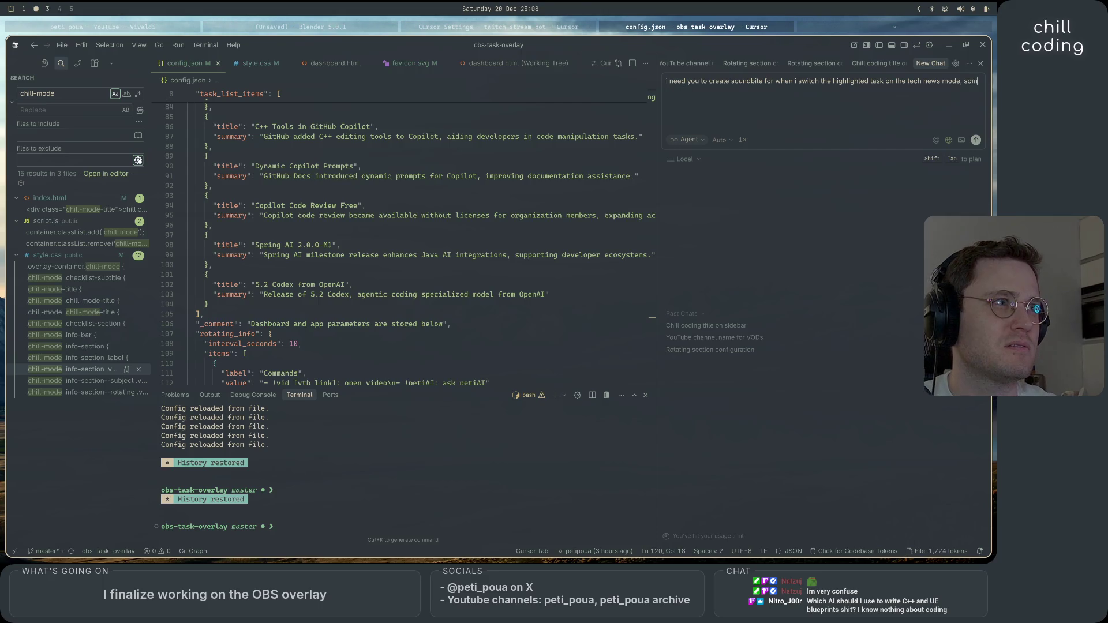
pyautogui.write('create from scratch')
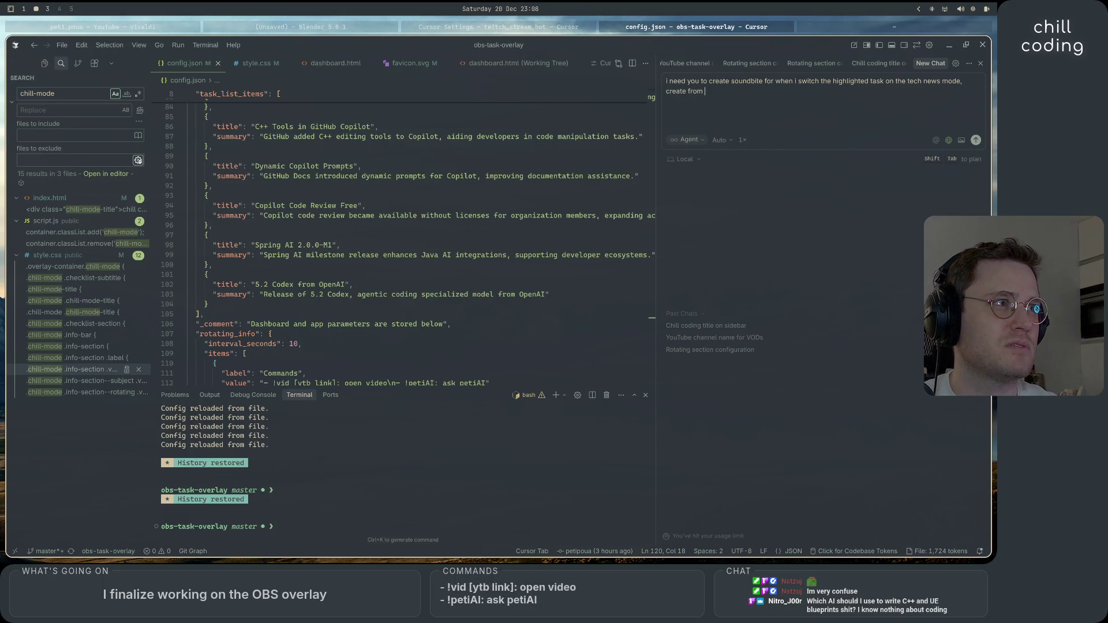
pyautogui.press('Return')
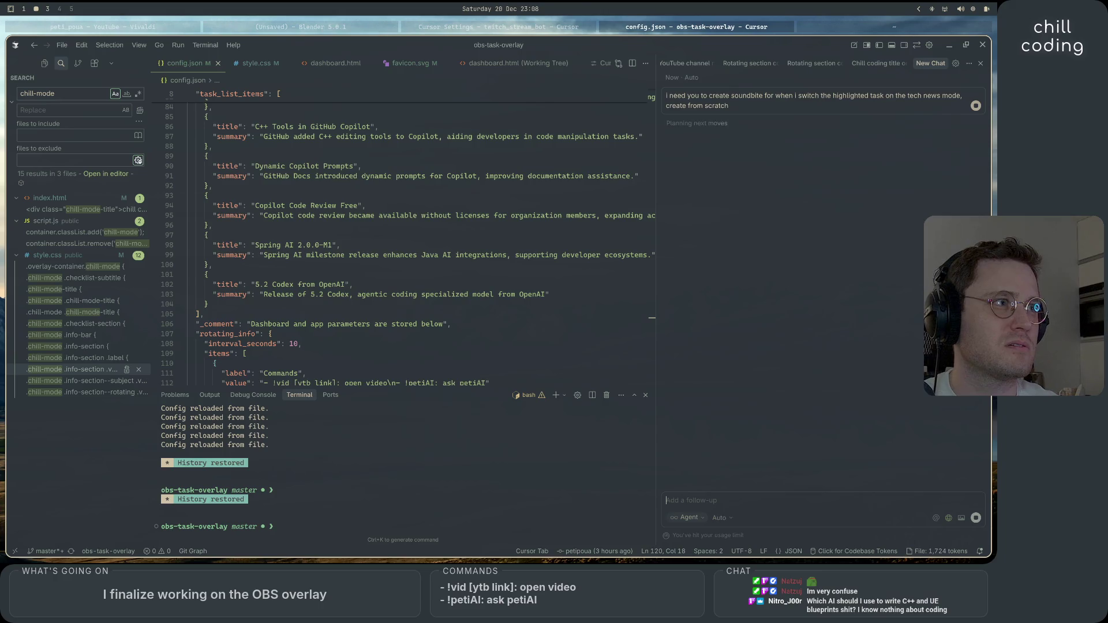
pyautogui.click(78, 64)
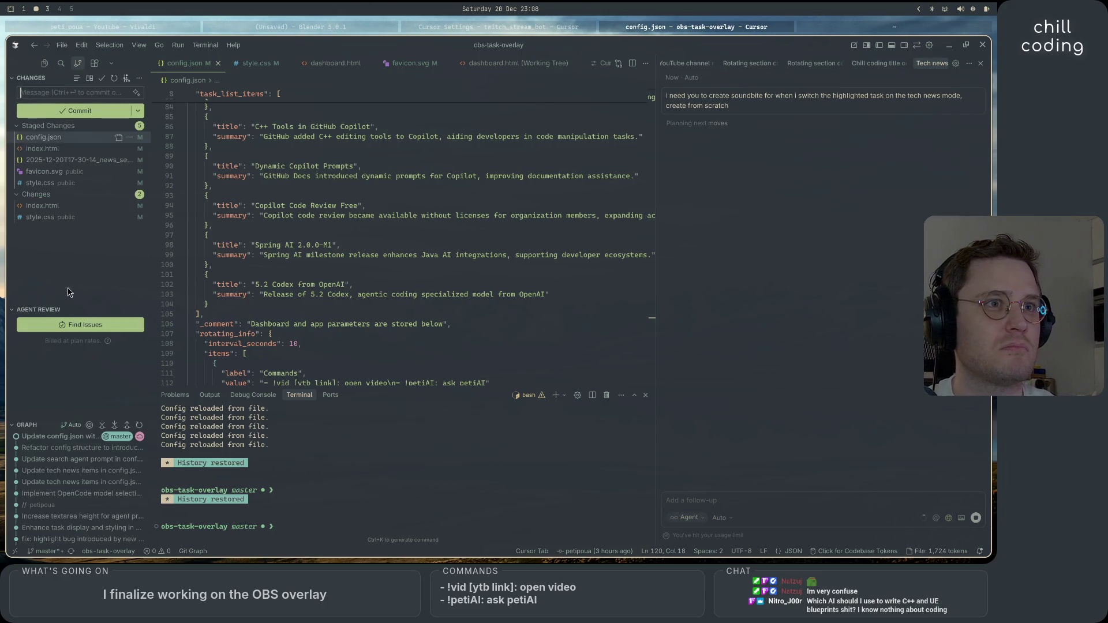
# - Stage the index.html and style.css changes, then show the Copilot code review article in Vivaldi
pyautogui.click(126, 196)
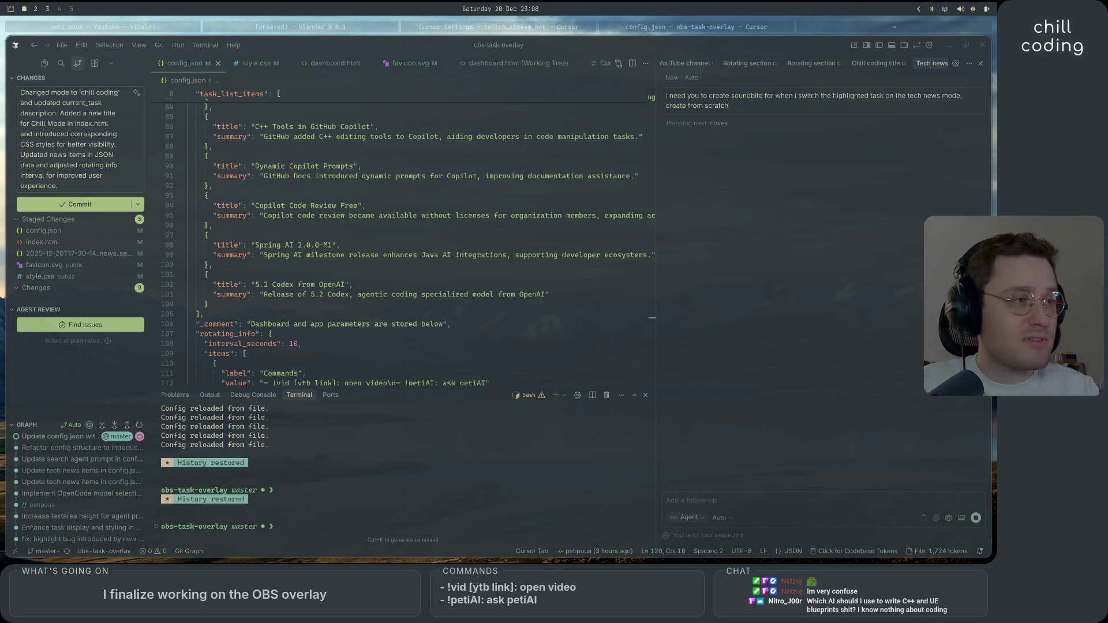
pyautogui.click(463, 23)
pyautogui.click(146, 22)
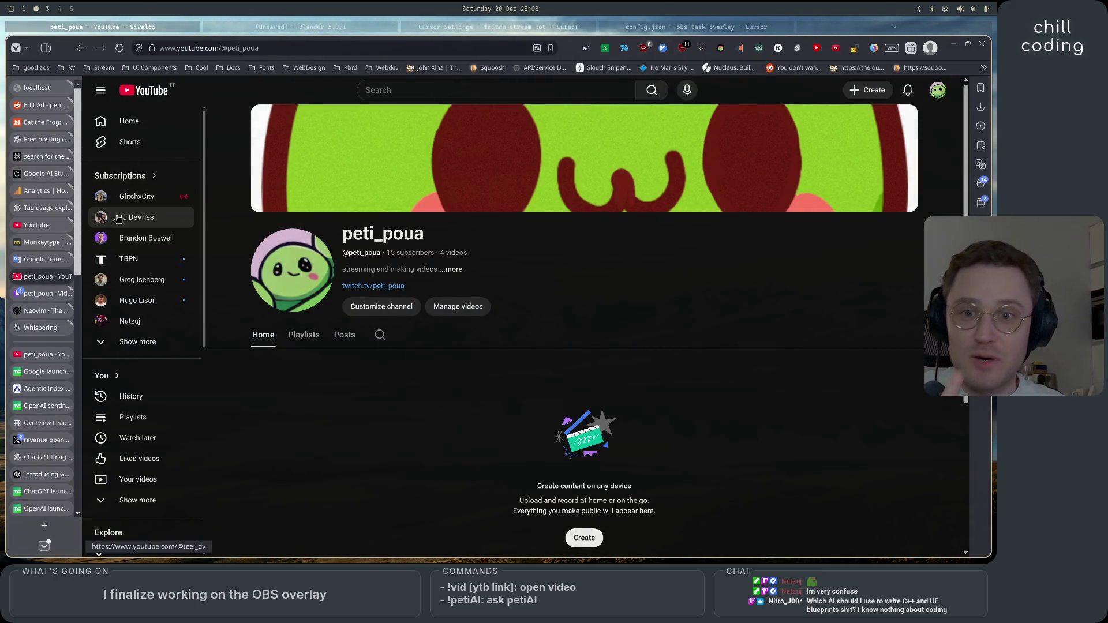
pyautogui.scroll(-10, 47, 461)
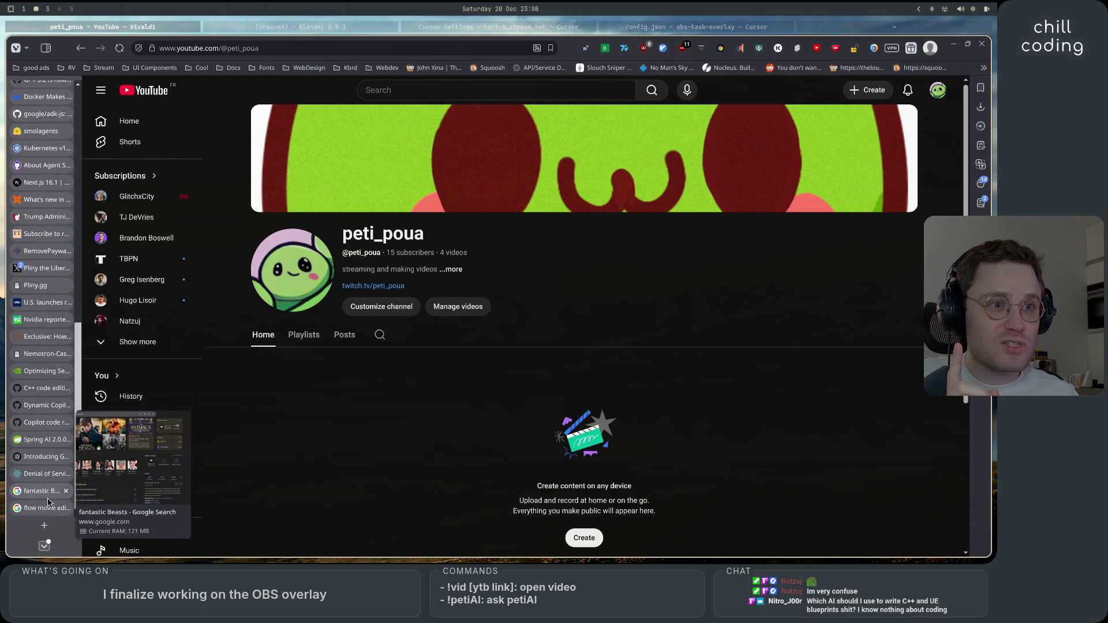
pyautogui.click(50, 426)
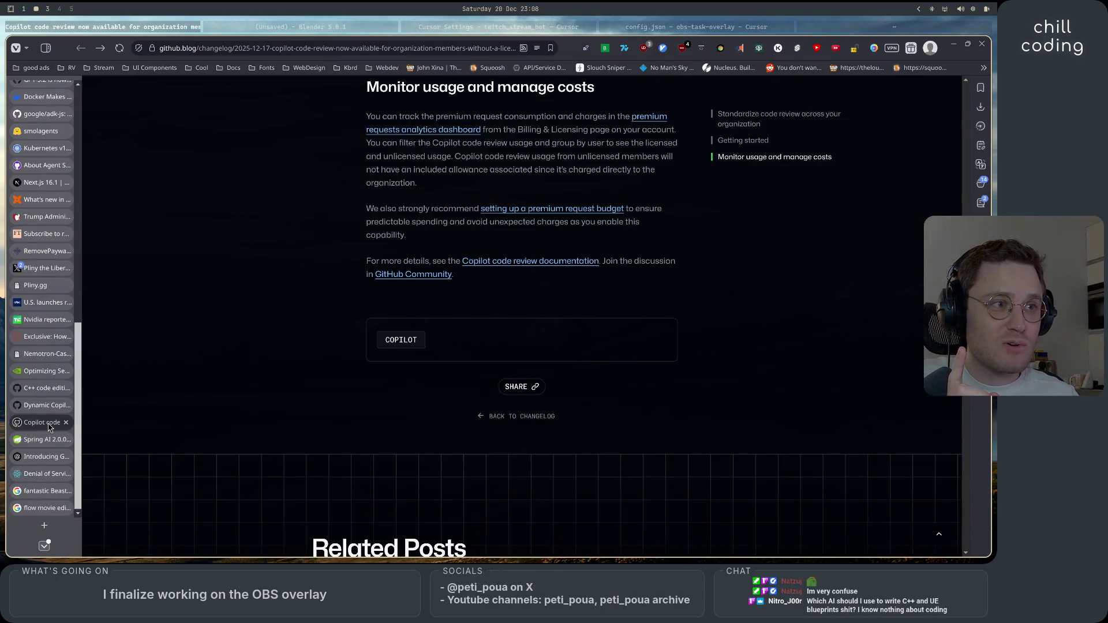
# - Open the C++ code editing tools article and highlight its title and opening sentence
pyautogui.press('Home')
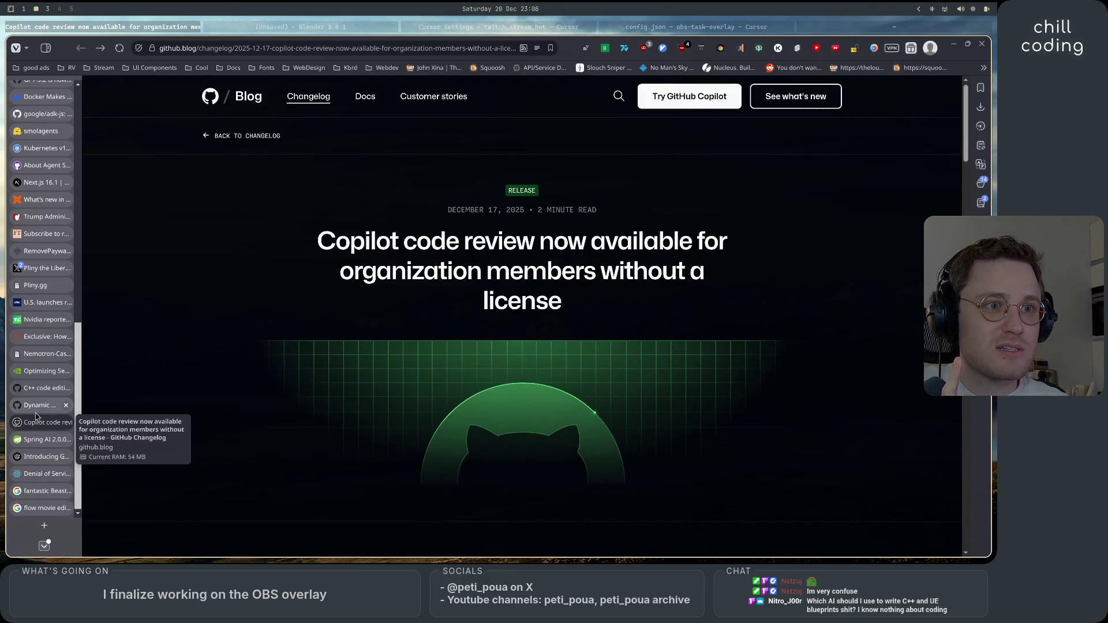
pyautogui.click(41, 388)
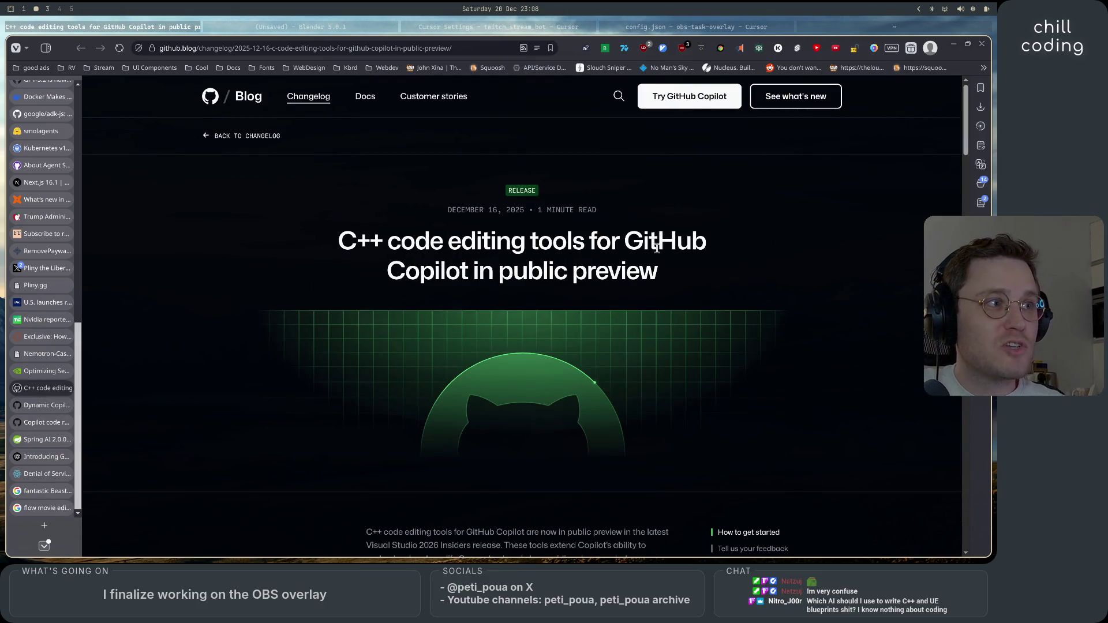
pyautogui.moveTo(635, 245); pyautogui.dragTo(689, 245)
pyautogui.moveTo(339, 242)
pyautogui.mouseDown()
pyautogui.moveTo(714, 252)
pyautogui.moveTo(673, 272)
pyautogui.mouseUp()
pyautogui.scroll(-3, 673, 343)
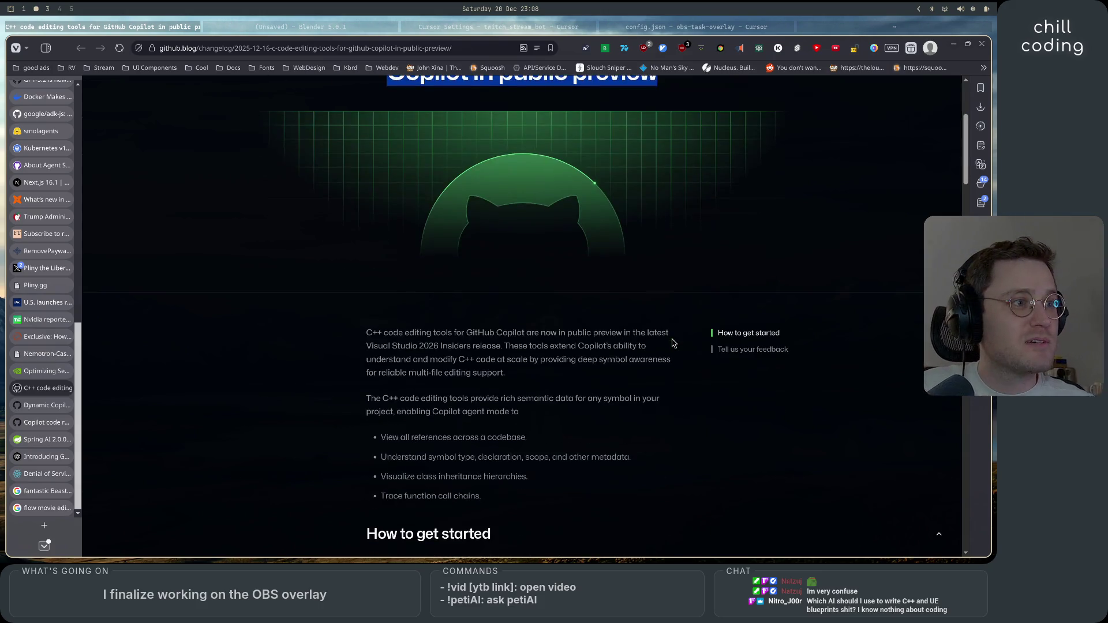
pyautogui.moveTo(372, 333); pyautogui.dragTo(636, 333)
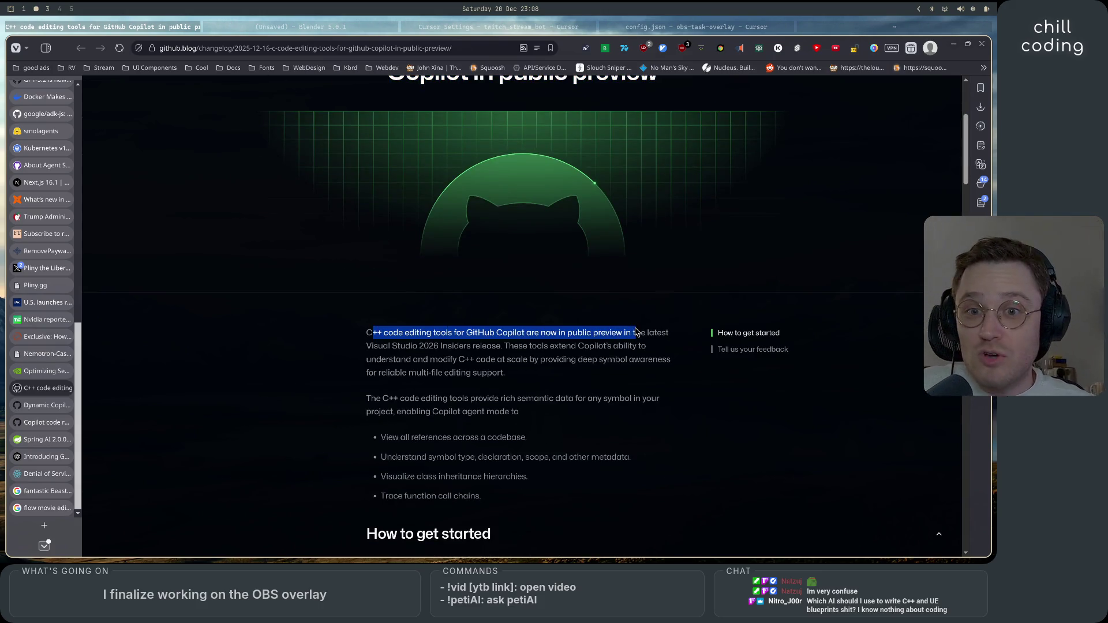
pyautogui.click(595, 386)
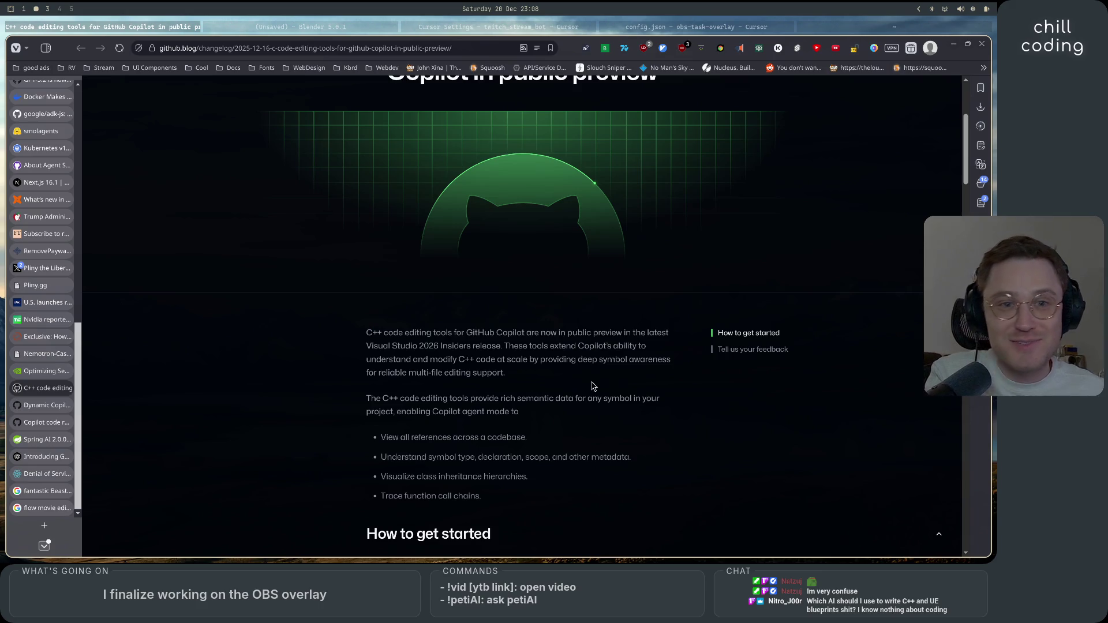
pyautogui.moveTo(367, 333)
pyautogui.mouseDown()
pyautogui.moveTo(664, 333)
pyautogui.moveTo(389, 356)
pyautogui.moveTo(577, 349)
pyautogui.mouseUp()
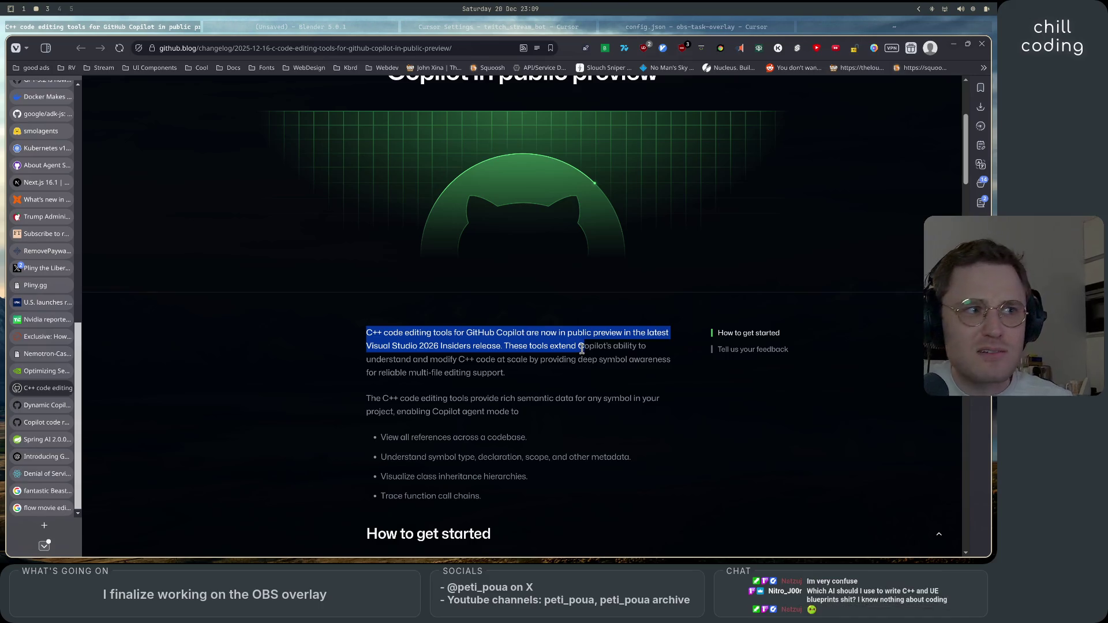
pyautogui.click(581, 349)
# - Highlight the C++ tool capabilities list and scroll back and forth through the article
pyautogui.scroll(-2, 581, 434)
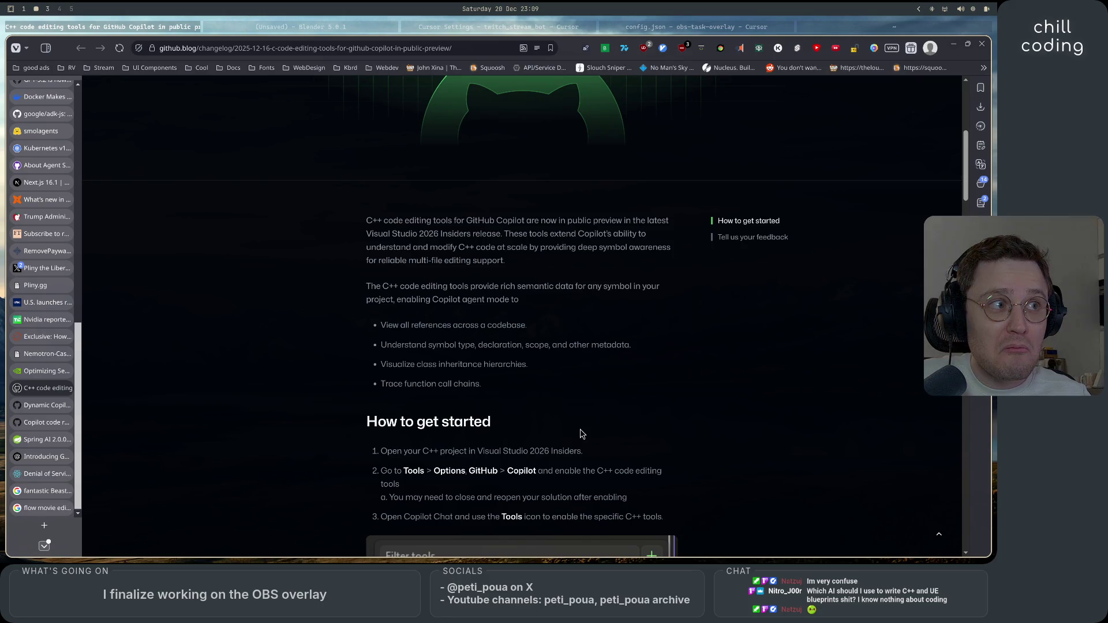
pyautogui.moveTo(546, 408); pyautogui.dragTo(376, 257)
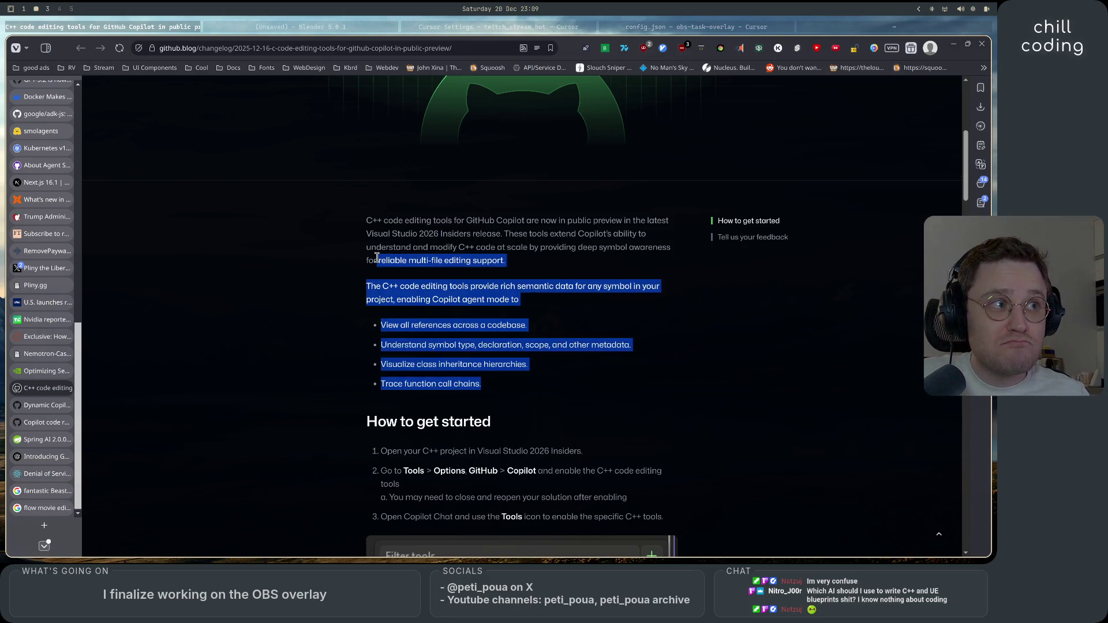
pyautogui.click(376, 257)
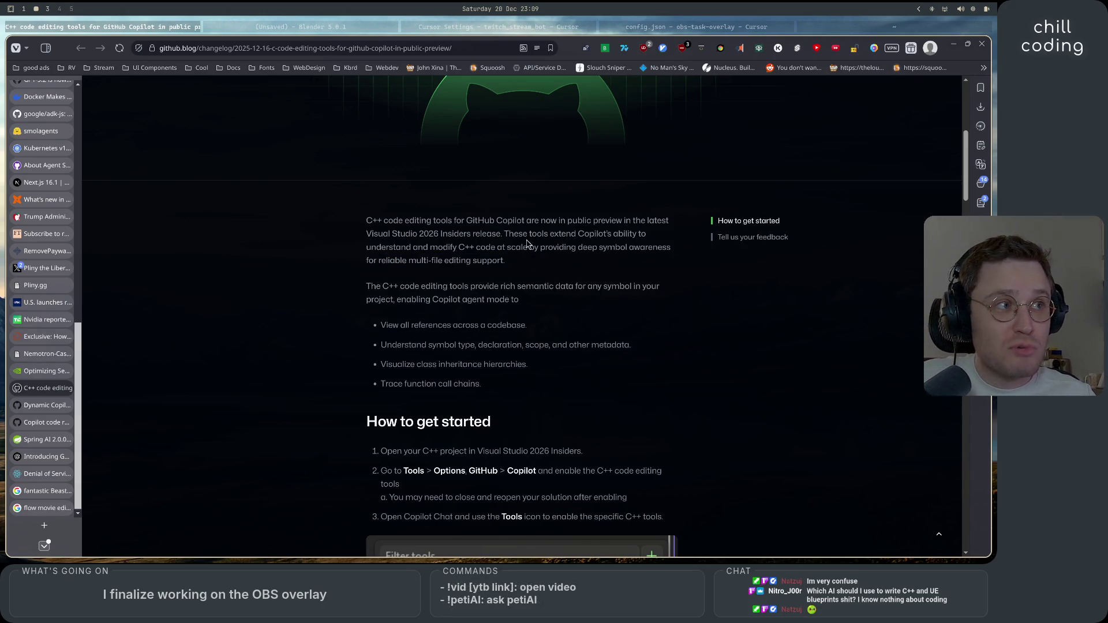
pyautogui.moveTo(503, 233)
pyautogui.mouseDown()
pyautogui.moveTo(554, 431)
pyautogui.moveTo(535, 384)
pyautogui.mouseUp()
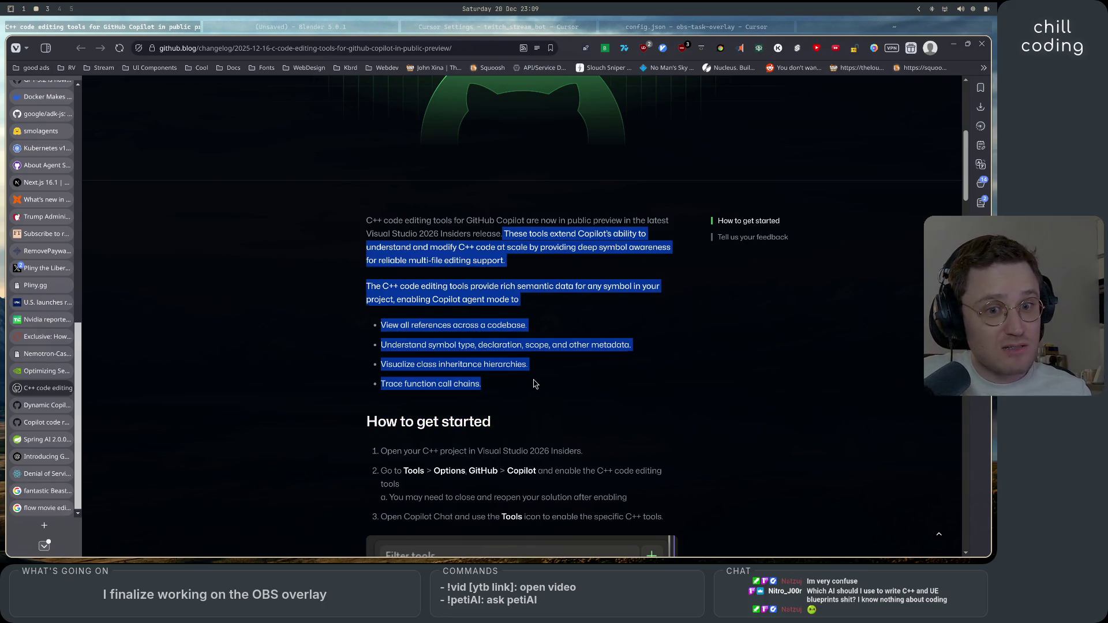
pyautogui.click(534, 384)
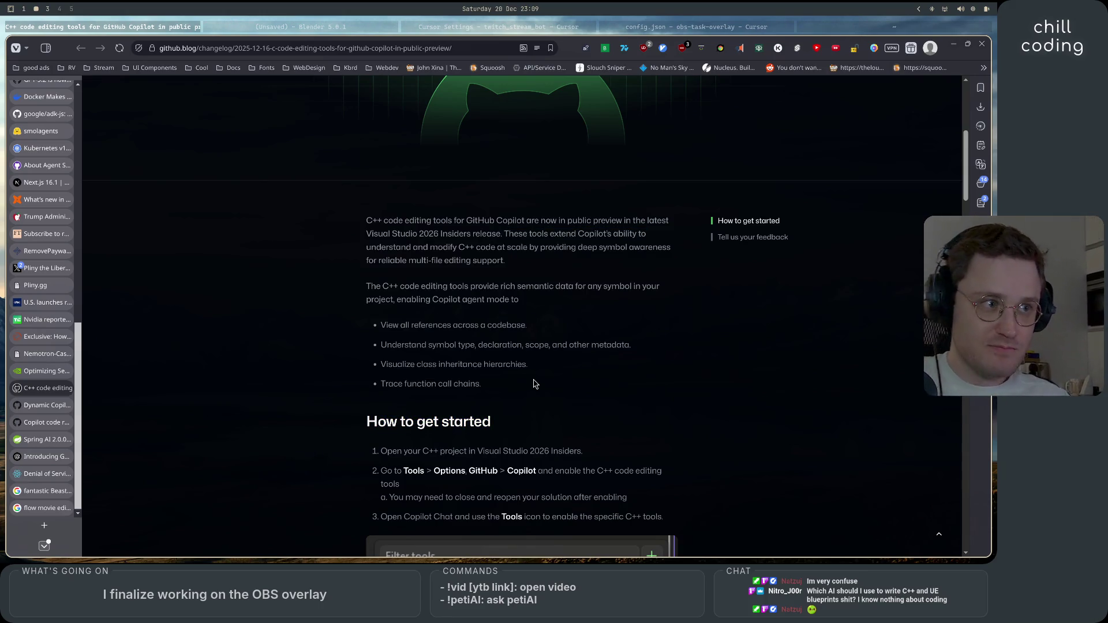
pyautogui.scroll(-10, 534, 384)
pyautogui.scroll(3, 549, 363)
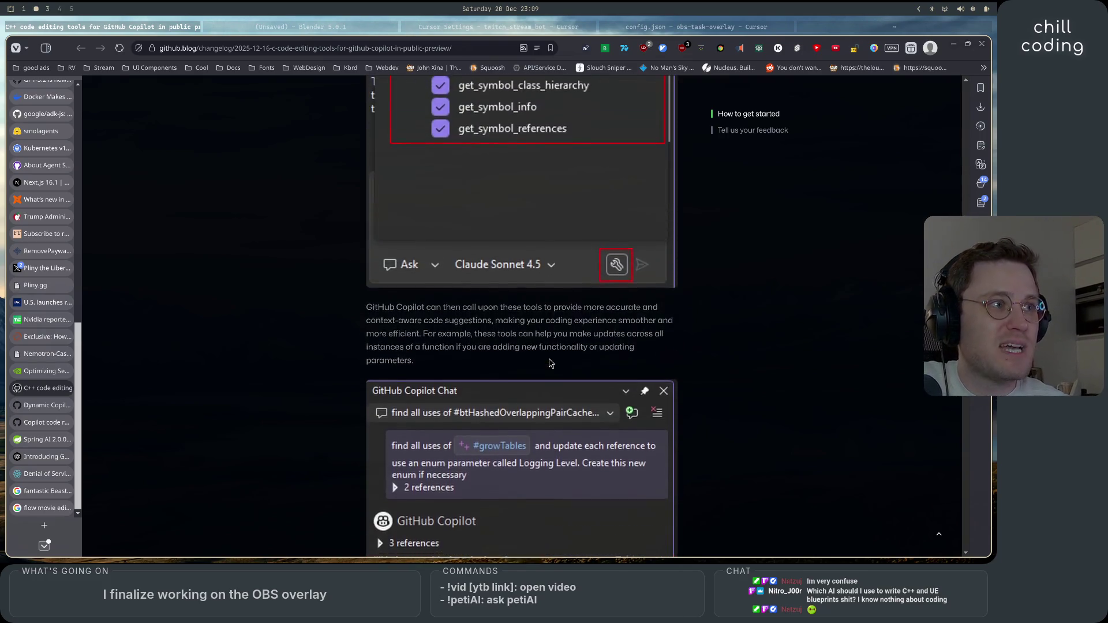
pyautogui.scroll(4, 550, 363)
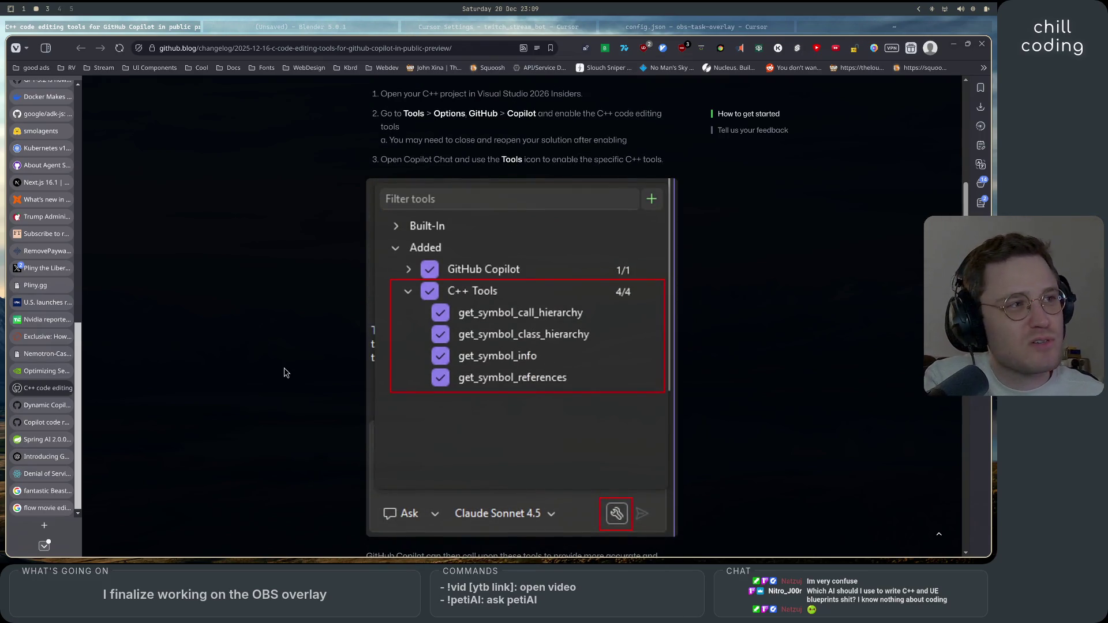
pyautogui.scroll(1, 283, 372)
pyautogui.scroll(-1, 283, 372)
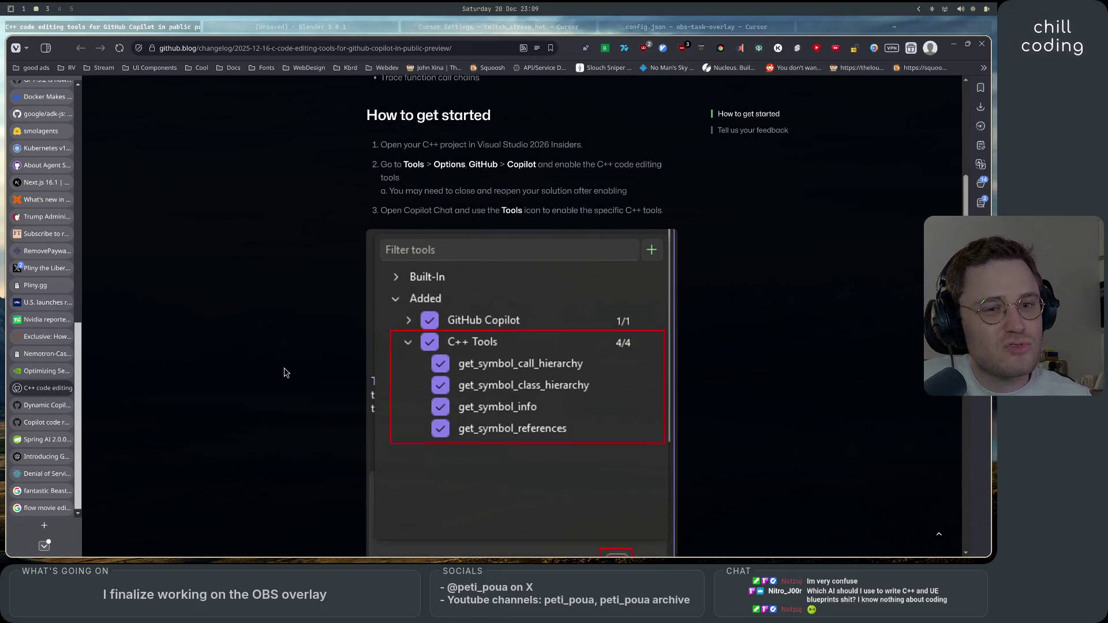
pyautogui.scroll(-15, 284, 372)
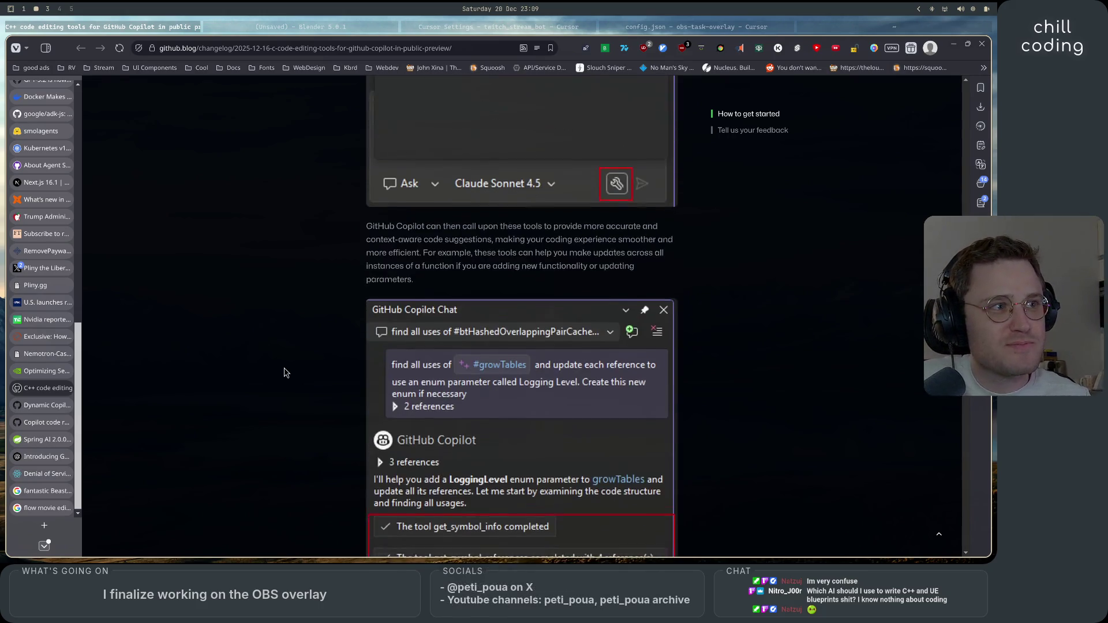
pyautogui.scroll(4, 284, 372)
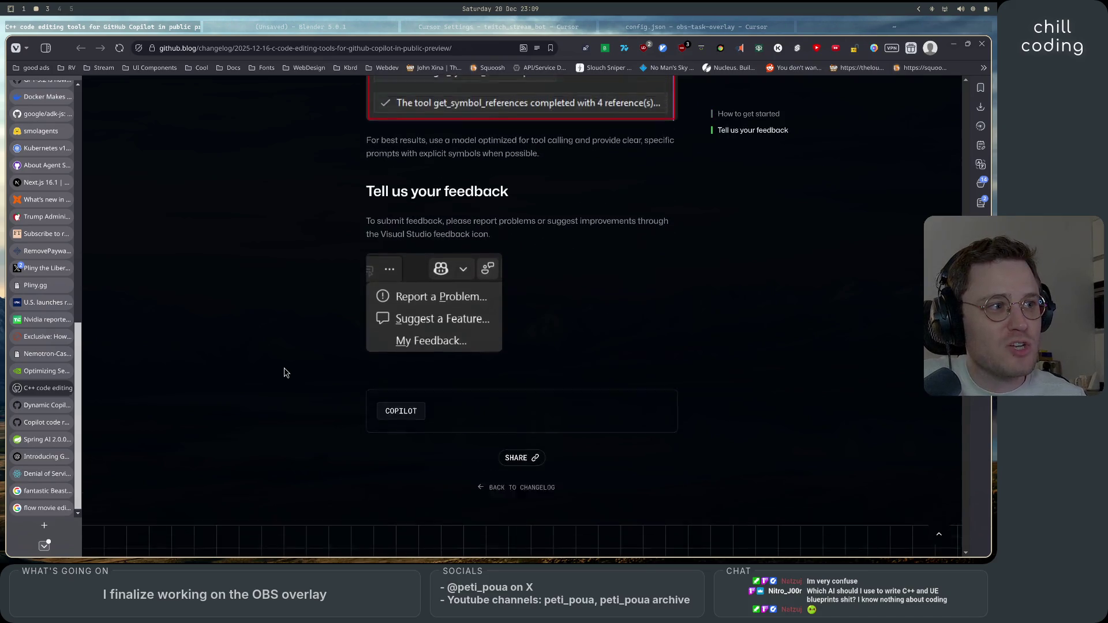
pyautogui.scroll(4, 284, 372)
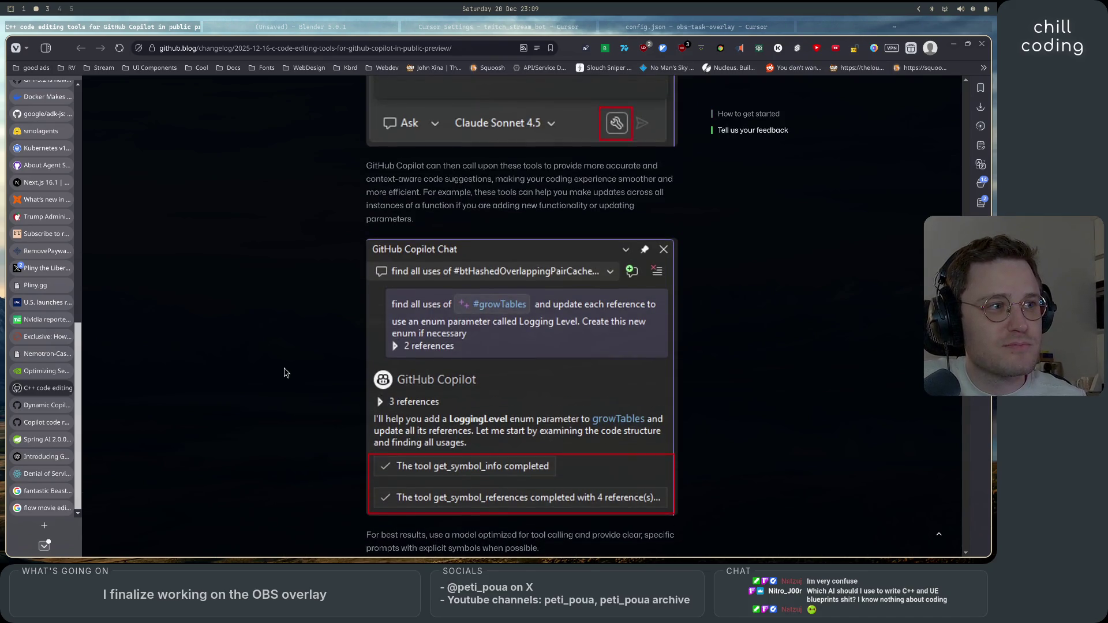
pyautogui.scroll(-5, 284, 372)
pyautogui.scroll(10, 284, 372)
pyautogui.scroll(12, 284, 372)
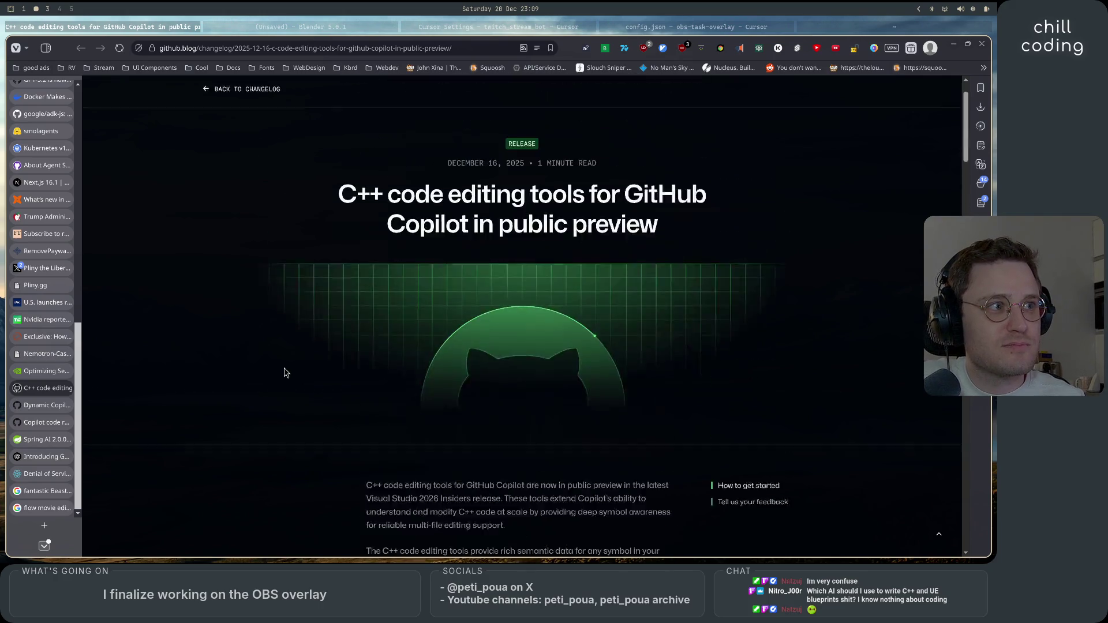
pyautogui.scroll(-20, 284, 372)
pyautogui.scroll(20, 284, 372)
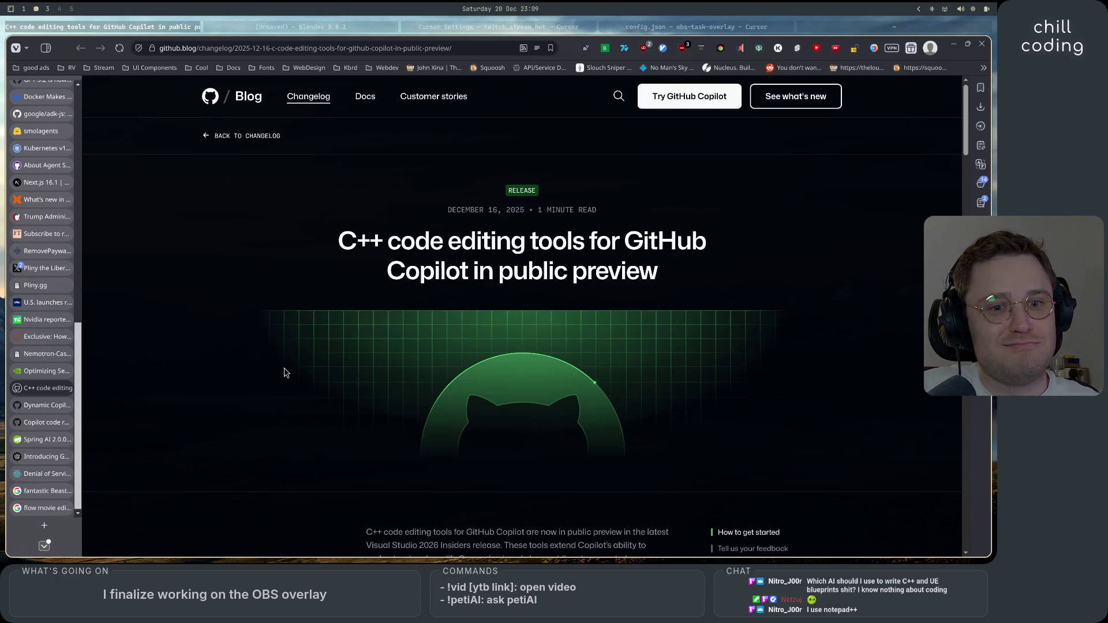
pyautogui.scroll(-20, 284, 373)
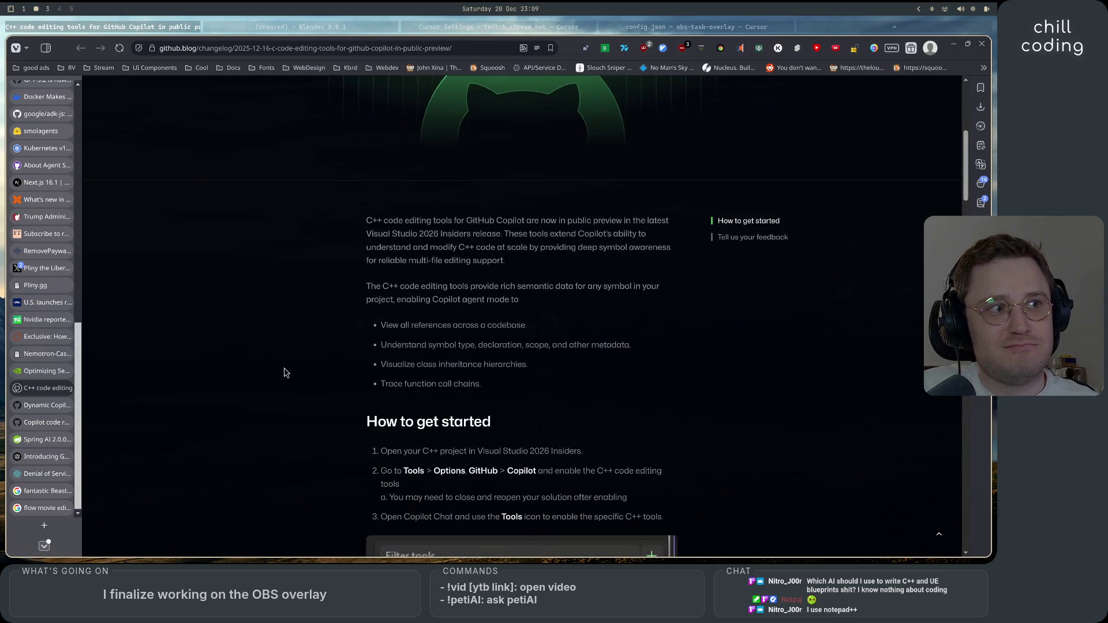
pyautogui.scroll(-5, 284, 372)
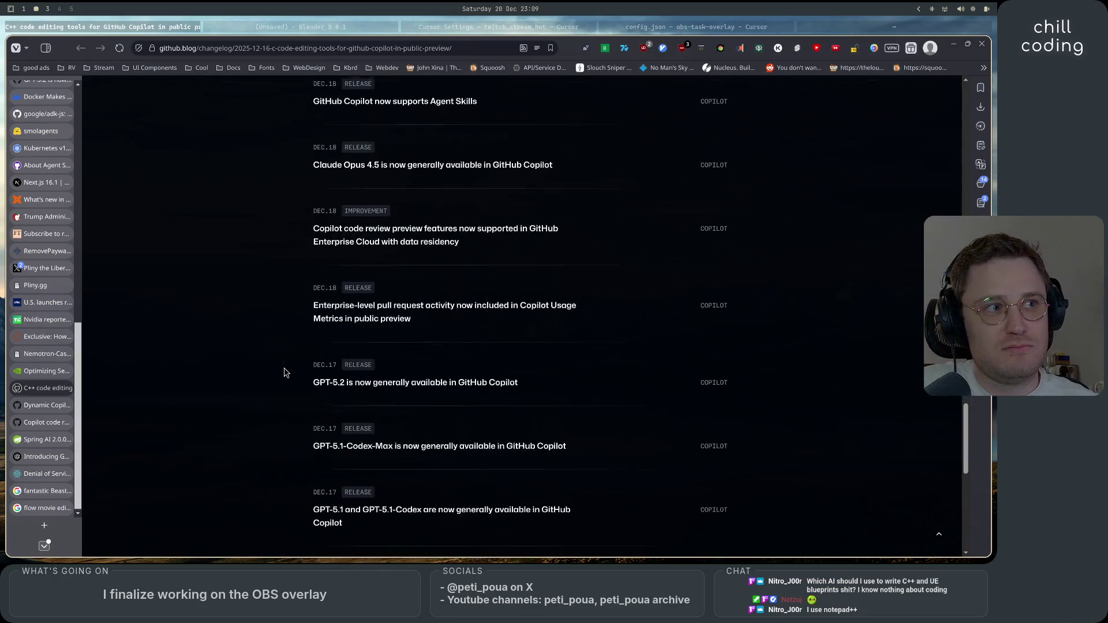
pyautogui.scroll(15, 284, 372)
pyautogui.scroll(-4, 284, 372)
pyautogui.scroll(7, 284, 372)
pyautogui.scroll(8, 284, 373)
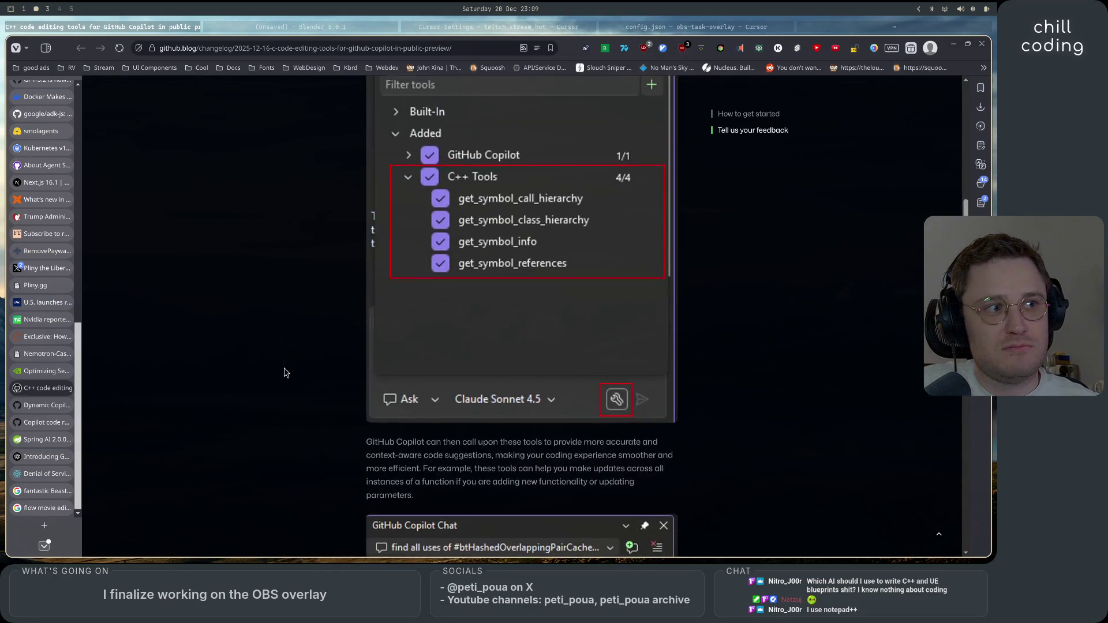
pyautogui.scroll(-12, 284, 372)
pyautogui.scroll(18, 284, 373)
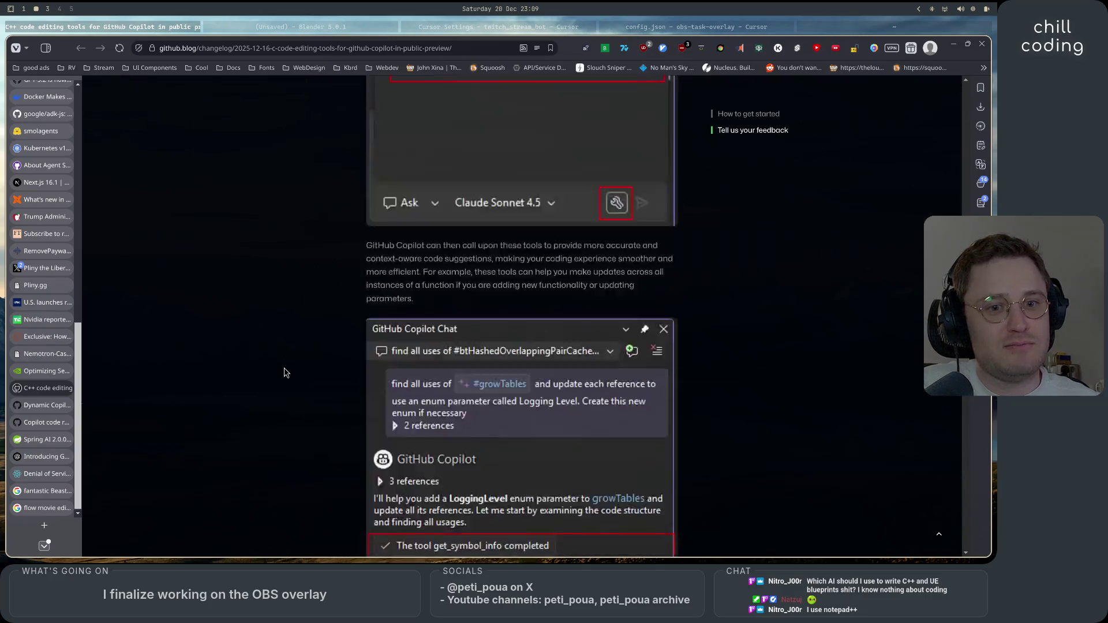
pyautogui.scroll(-16, 284, 372)
pyautogui.scroll(-2, 284, 372)
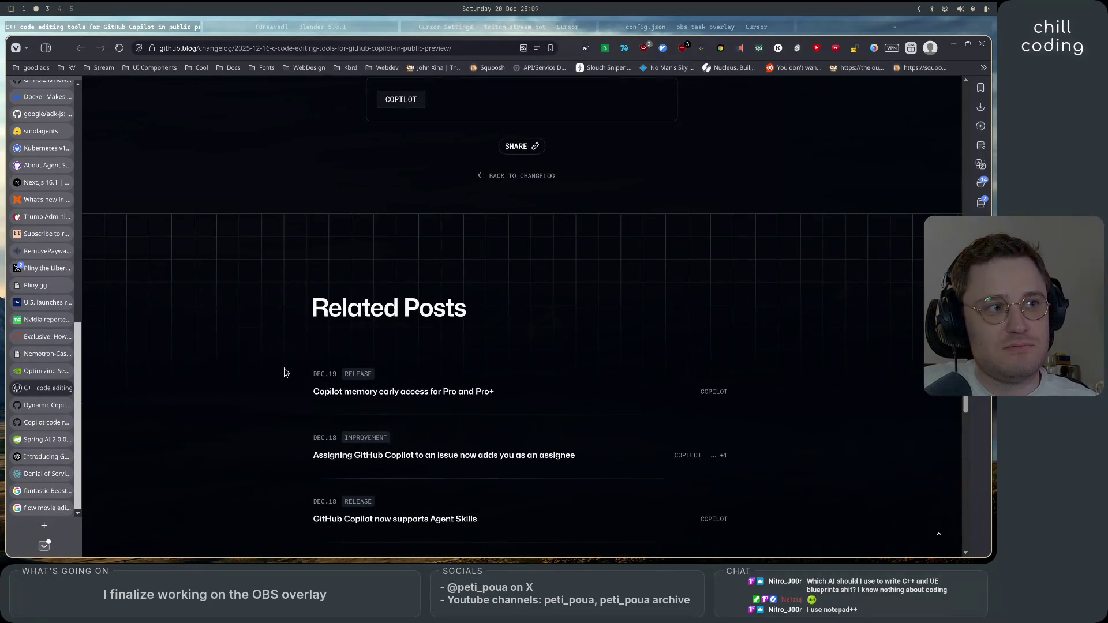
pyautogui.scroll(13, 284, 373)
pyautogui.scroll(-9, 284, 372)
pyautogui.scroll(4, 284, 373)
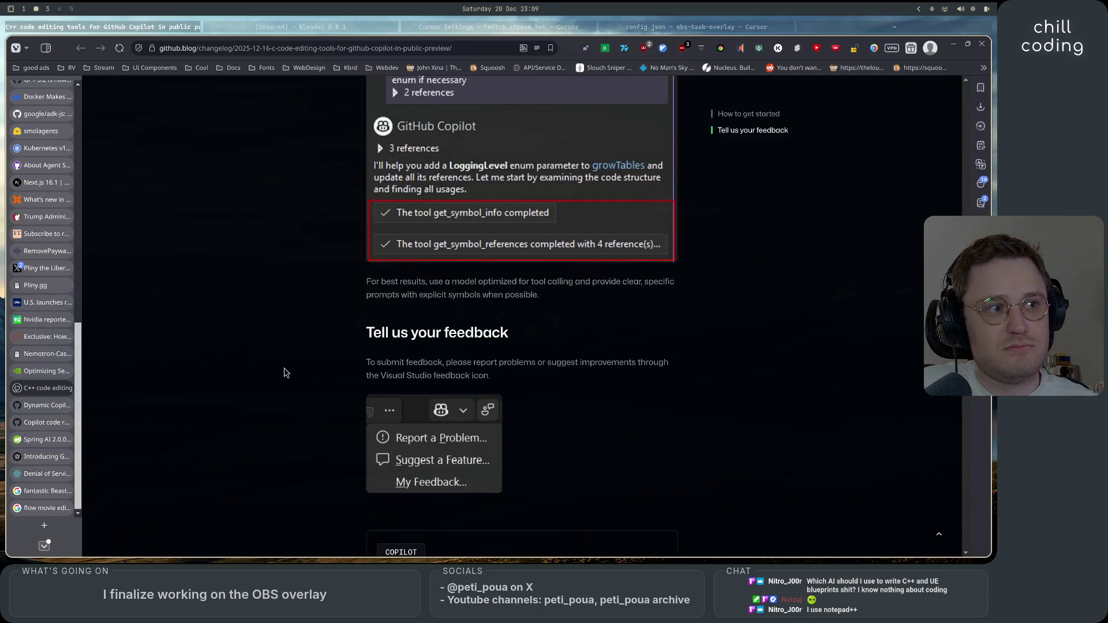
pyautogui.scroll(1, 284, 372)
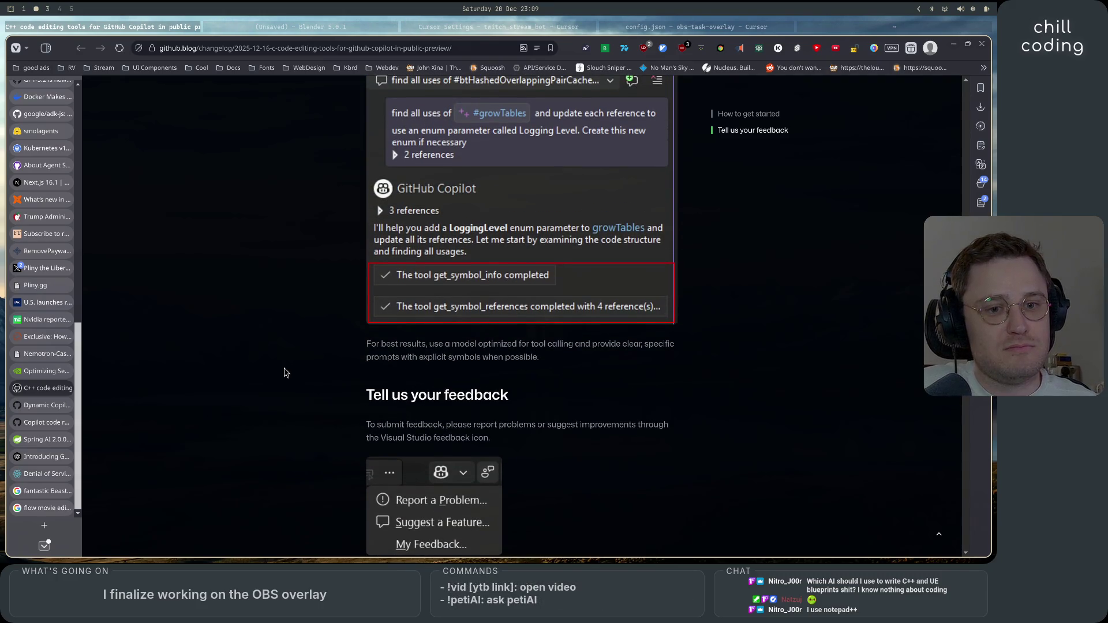
pyautogui.scroll(8, 284, 372)
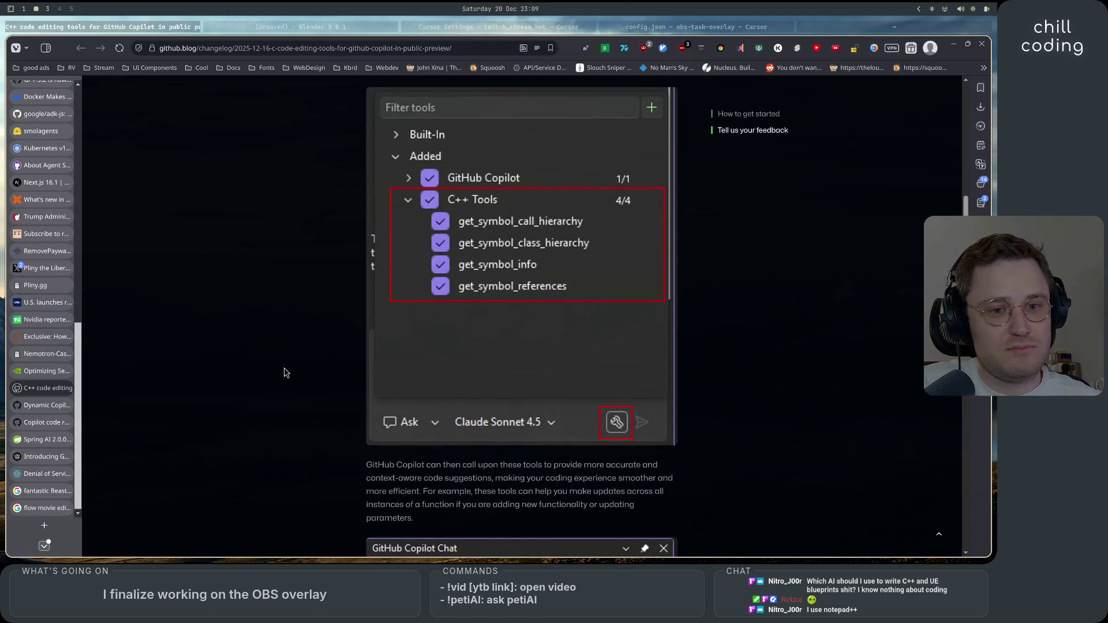
pyautogui.scroll(10, 284, 372)
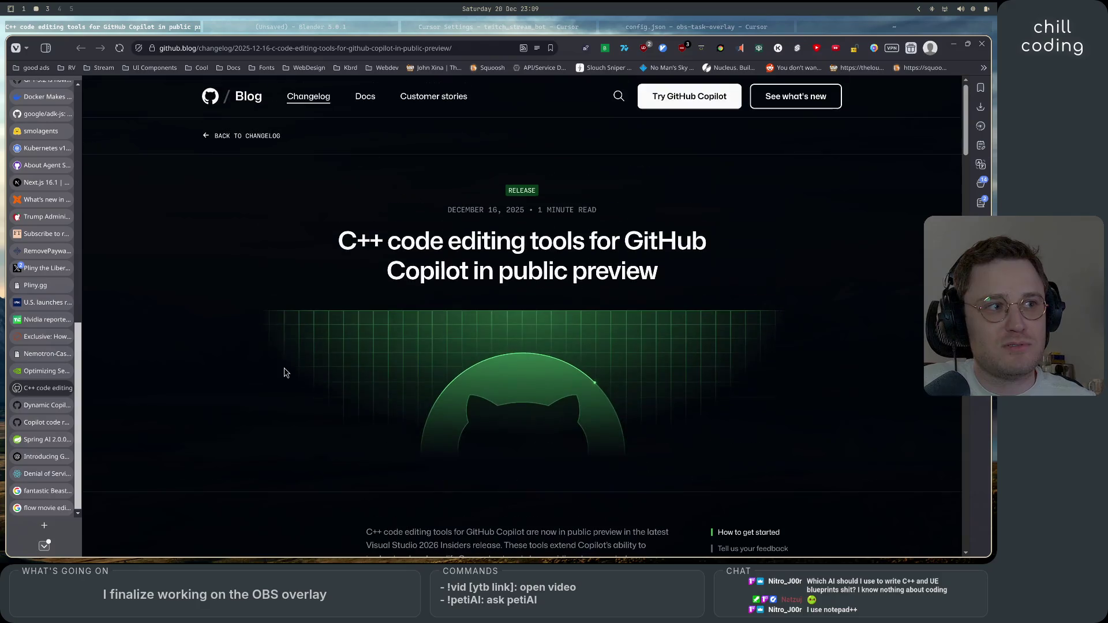
pyautogui.scroll(-13, 284, 373)
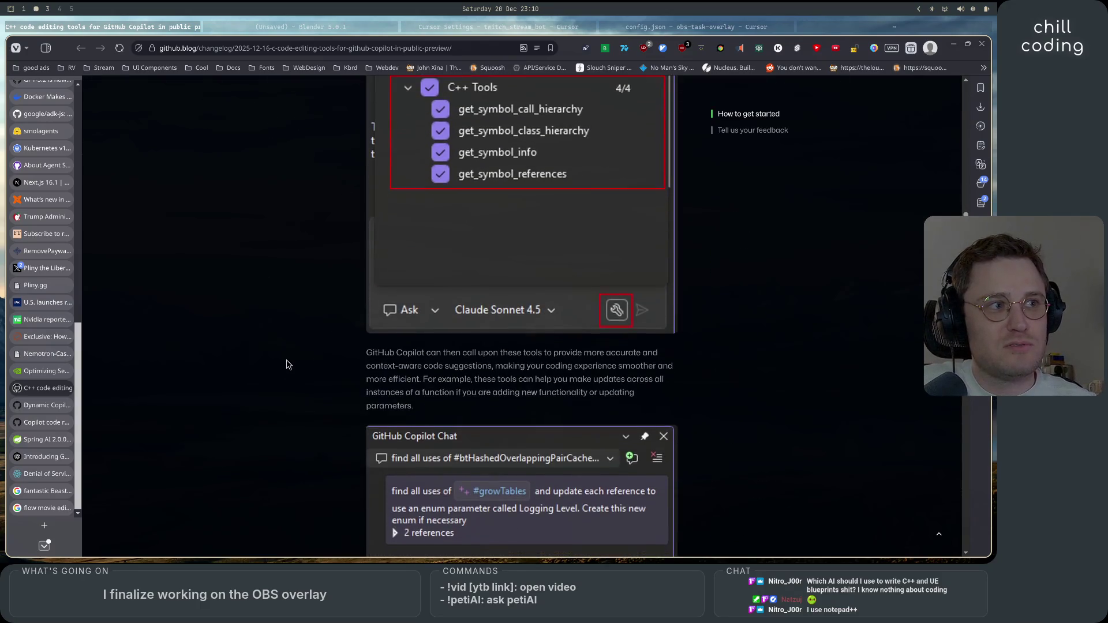
pyautogui.scroll(4, 286, 365)
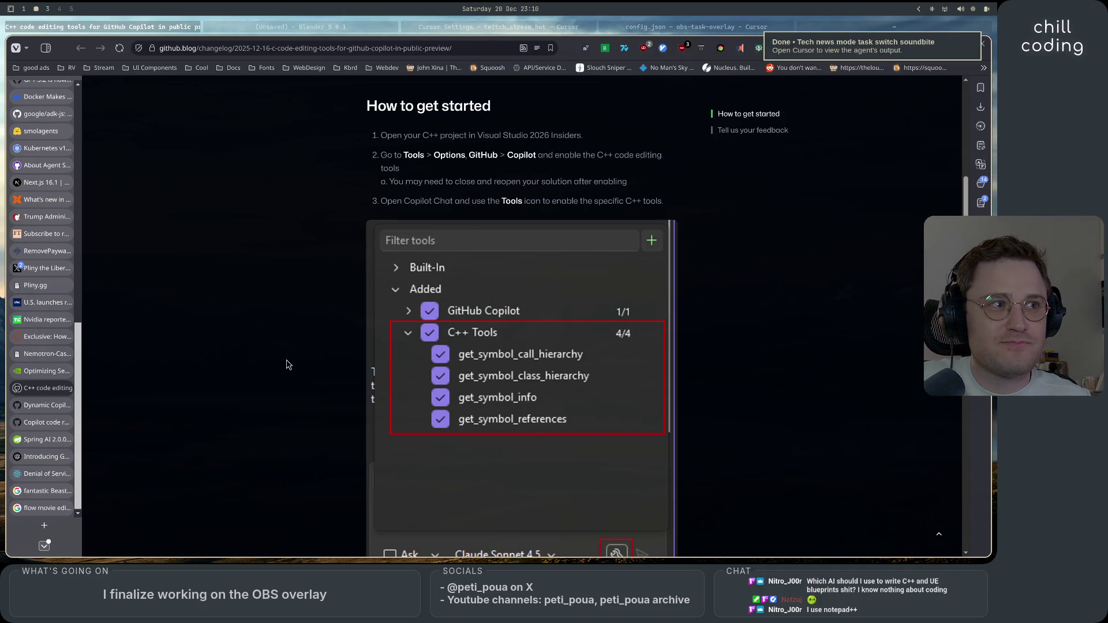
pyautogui.scroll(-3, 286, 365)
pyautogui.scroll(-8, 286, 365)
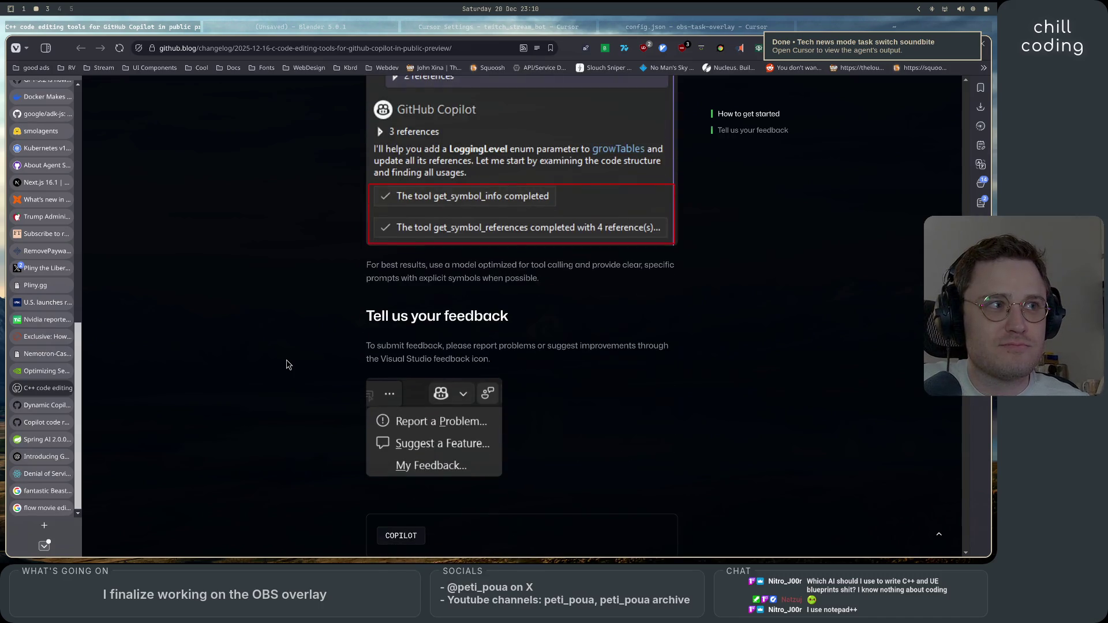
pyautogui.scroll(-2, 287, 365)
pyautogui.scroll(3, 287, 365)
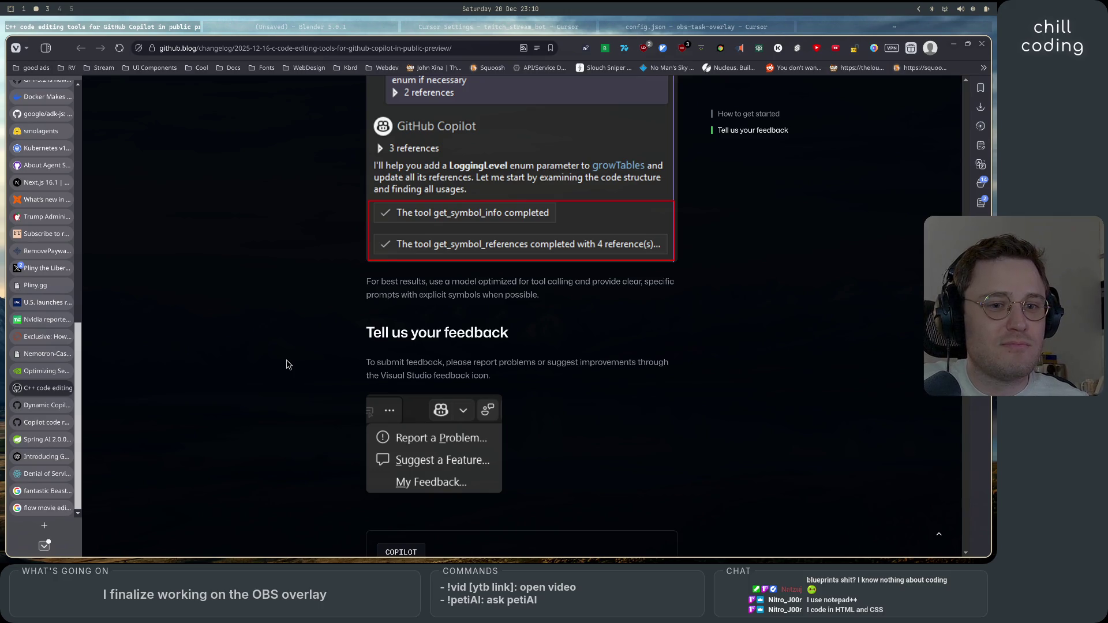
pyautogui.scroll(3, 295, 369)
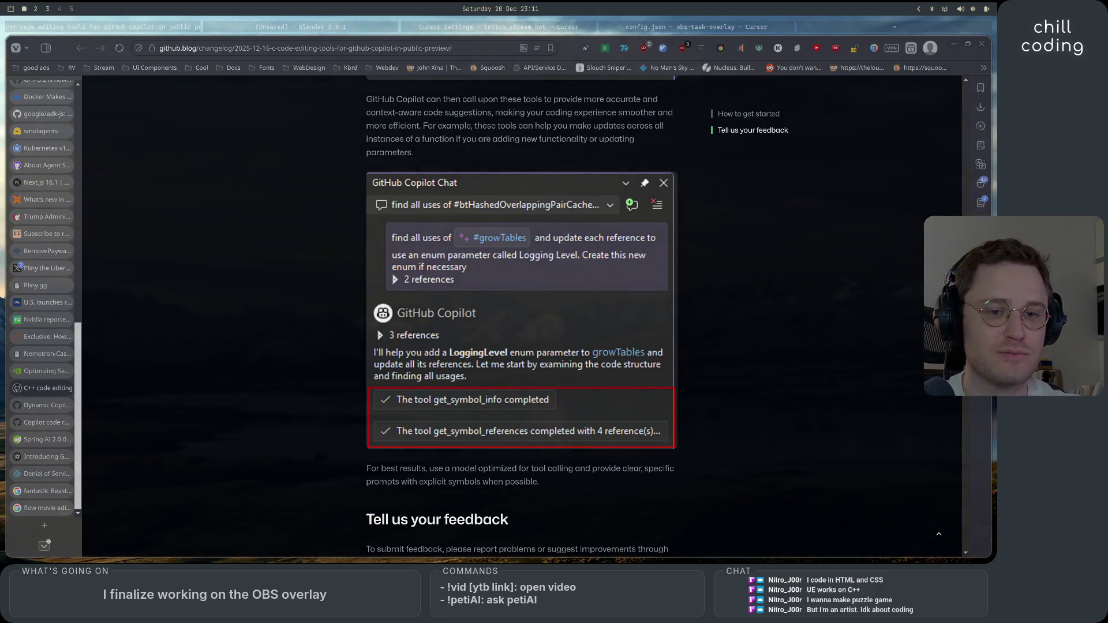
pyautogui.hotkey('ctrl', 't')
# - Search 'vscode', open code.visualstudio.com, then start a new tab searching 'c++ extension'
pyautogui.write('vs')
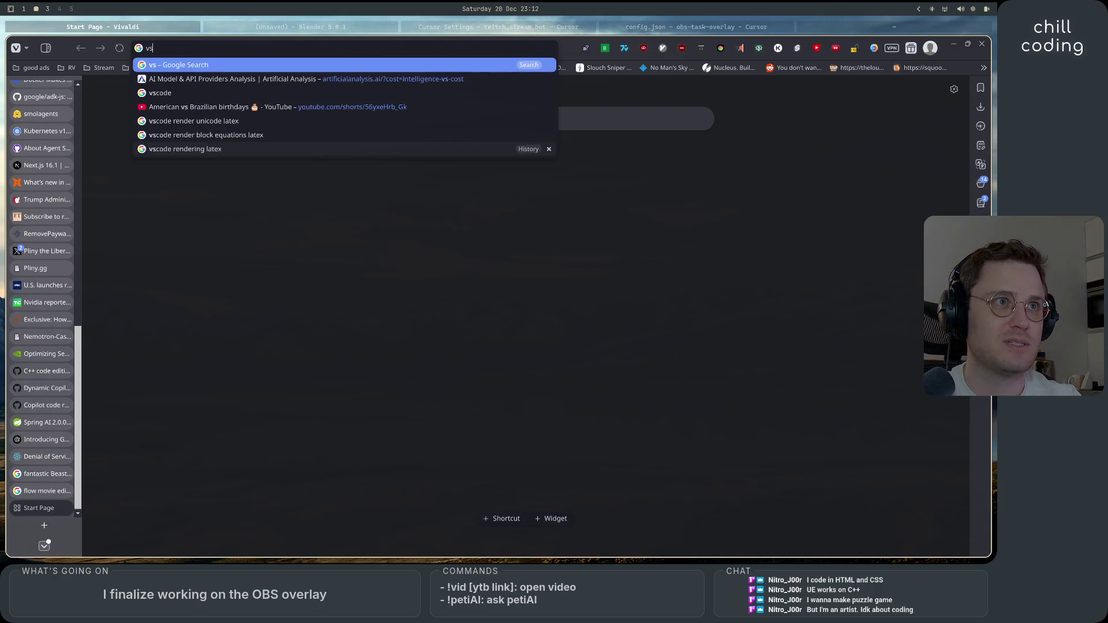
pyautogui.write('c')
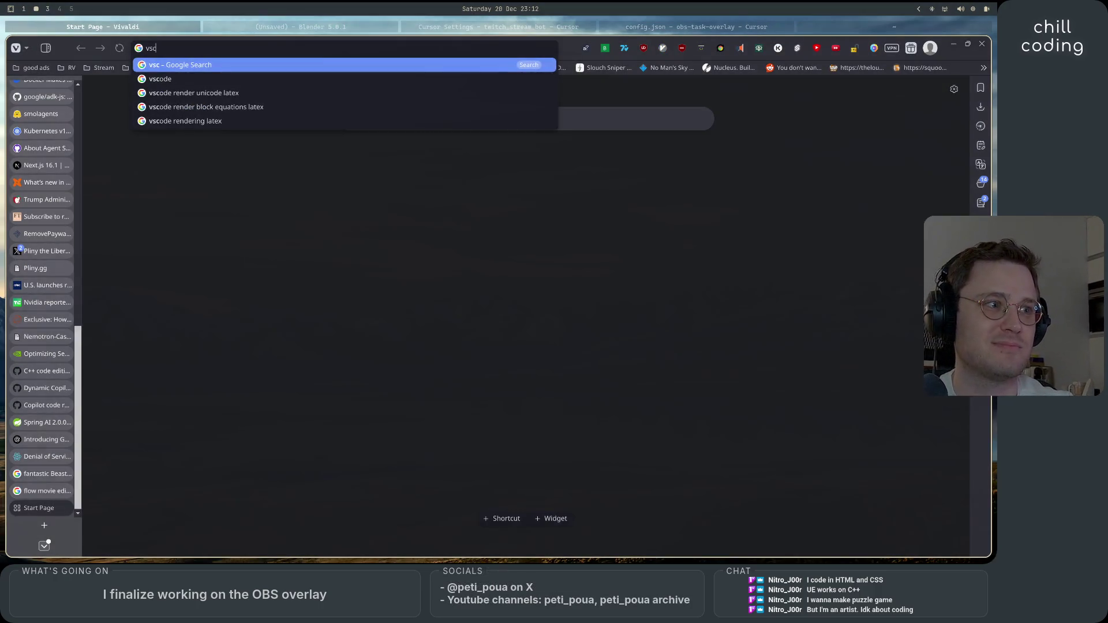
pyautogui.write('ode')
pyautogui.press('Return')
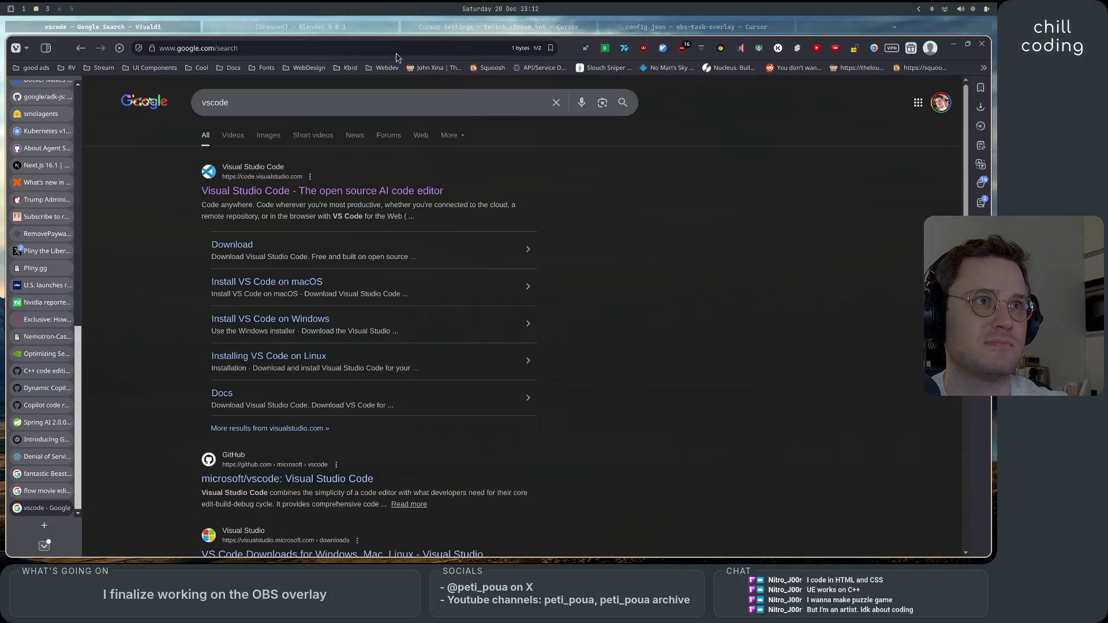
pyautogui.click(259, 191)
pyautogui.click(291, 48)
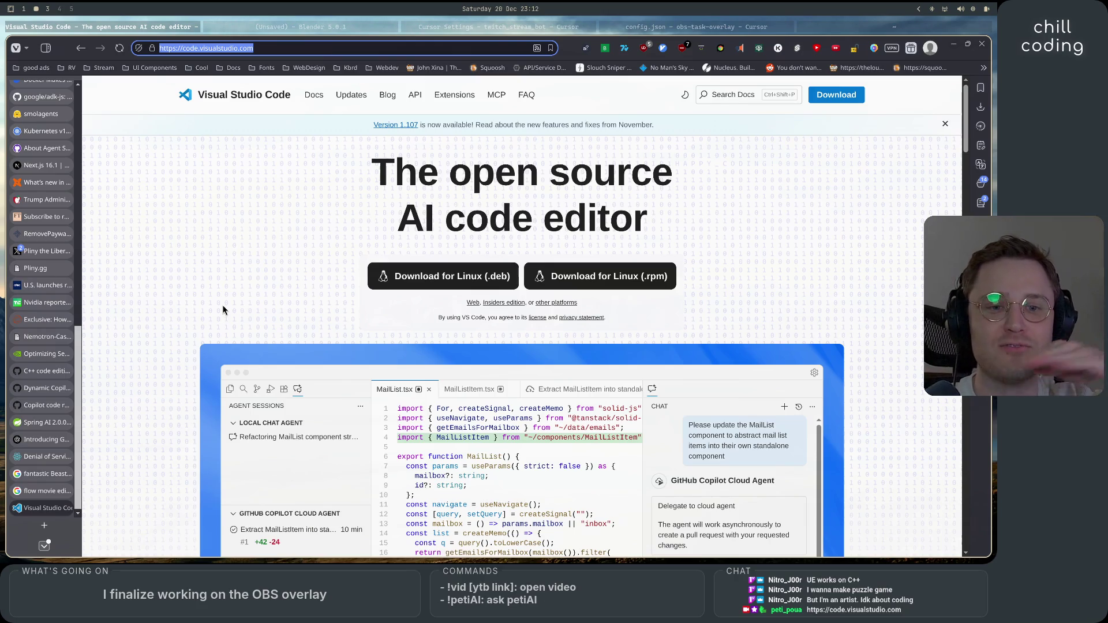
pyautogui.click(43, 525)
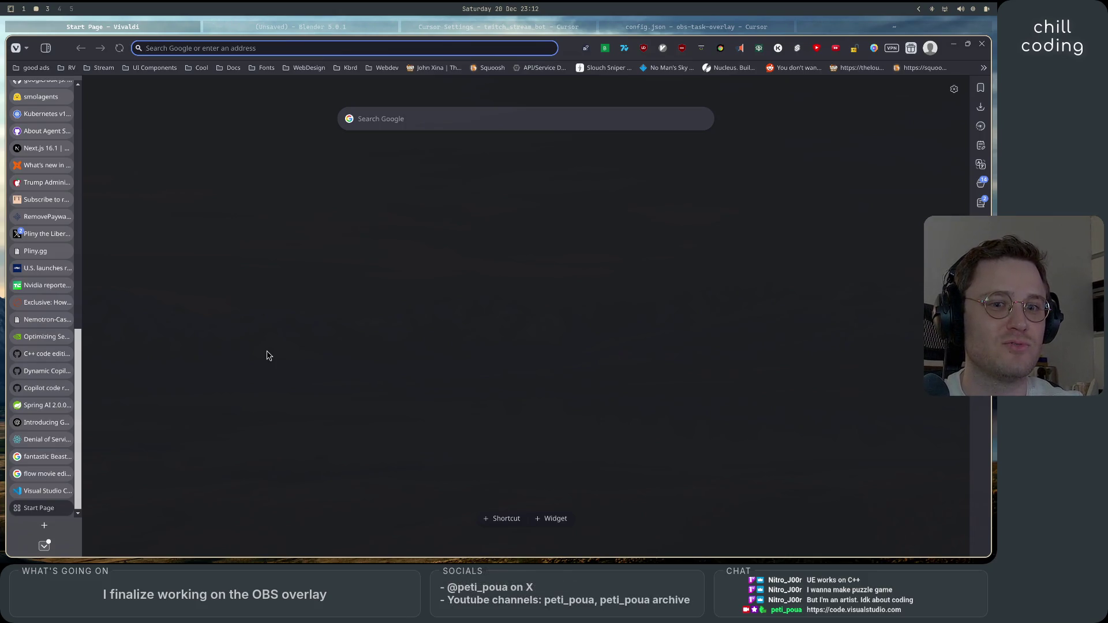
pyautogui.write('c++ extensio')
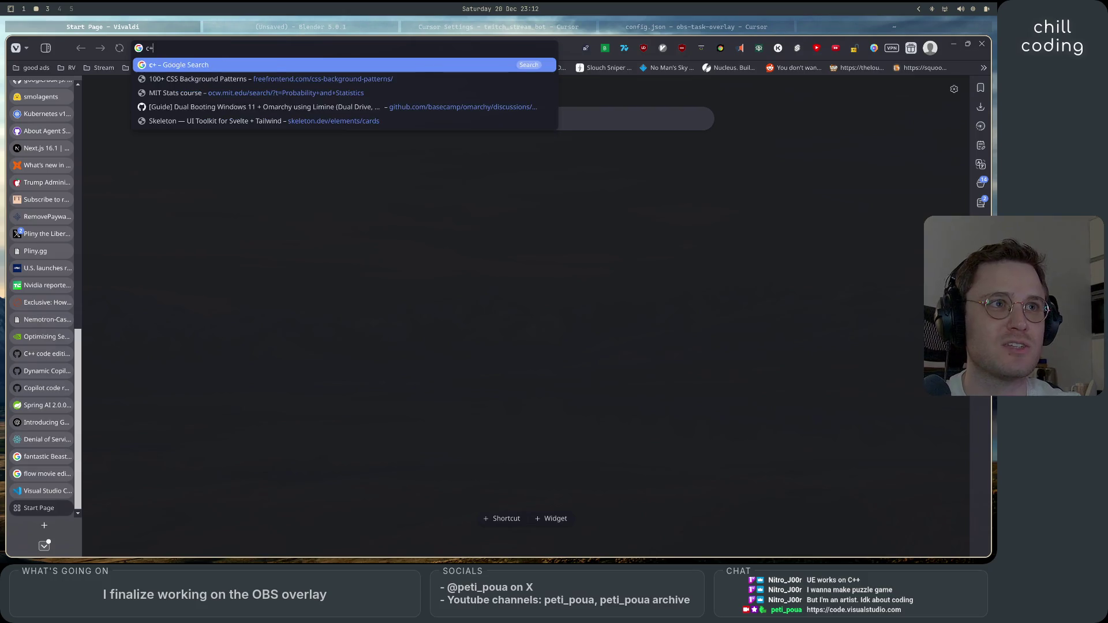
pyautogui.write('n')
# - Run the 'c++ extension' search and open the C/C++ for Visual Studio Code docs
pyautogui.press('Return')
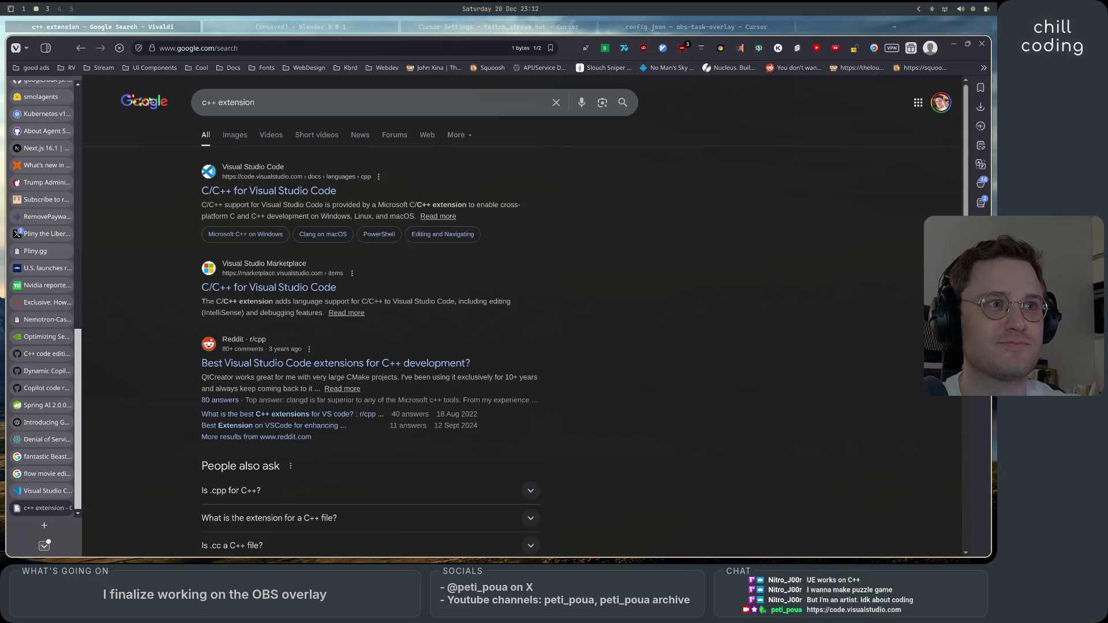
pyautogui.click(288, 193)
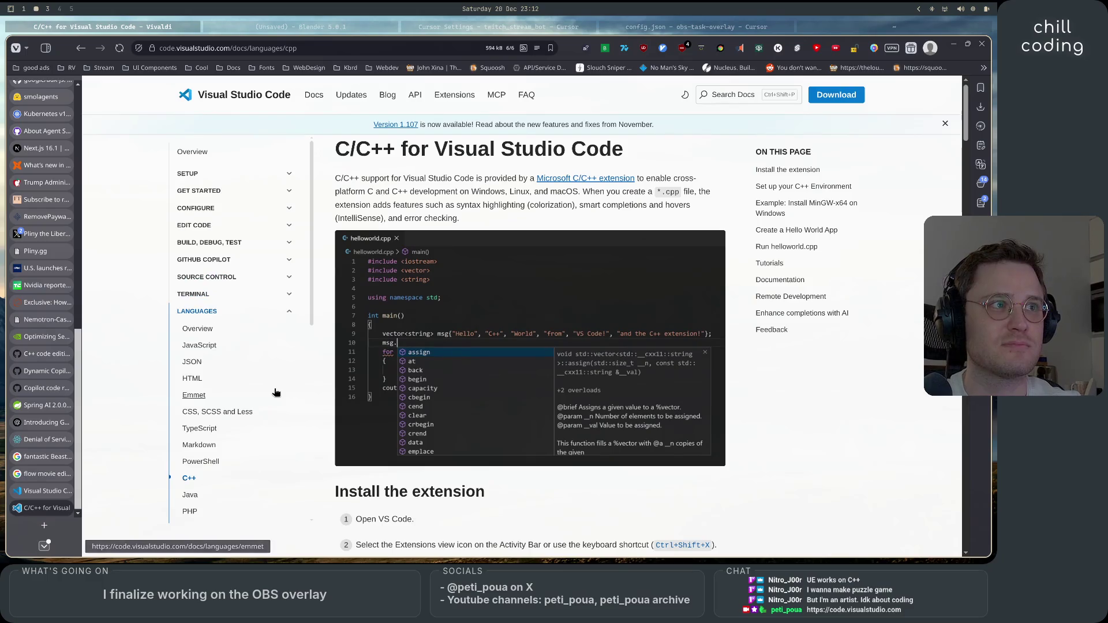
pyautogui.scroll(-8, 333, 417)
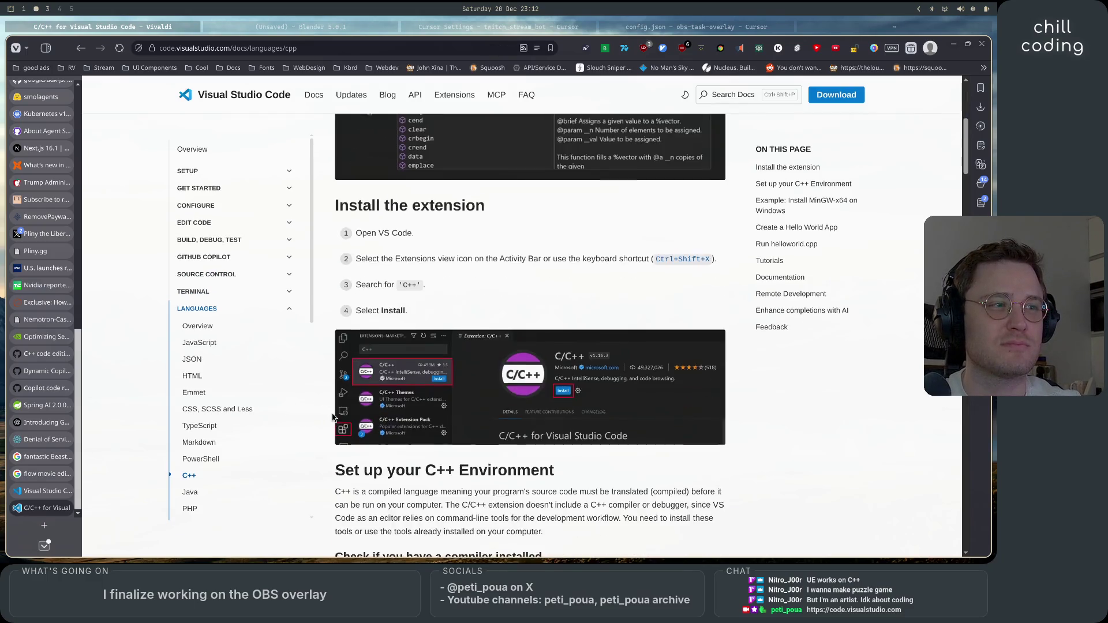
pyautogui.scroll(8, 332, 416)
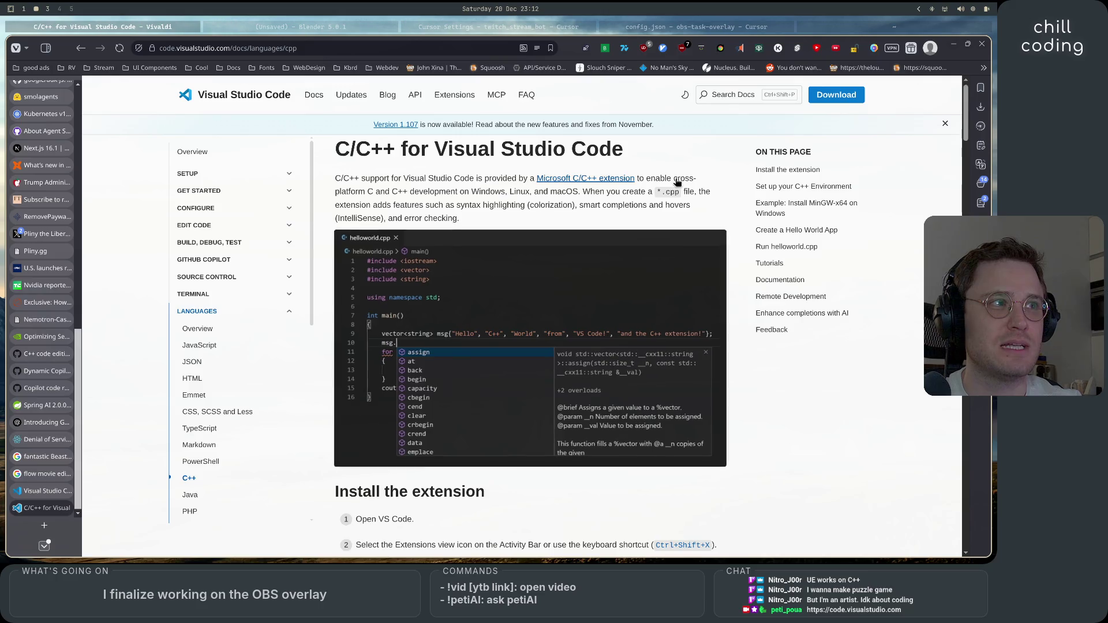
# - Open a new blank tab and type 'github copilot' into it
pyautogui.click(400, 48)
pyautogui.write('color.adobe.com/fr/create')
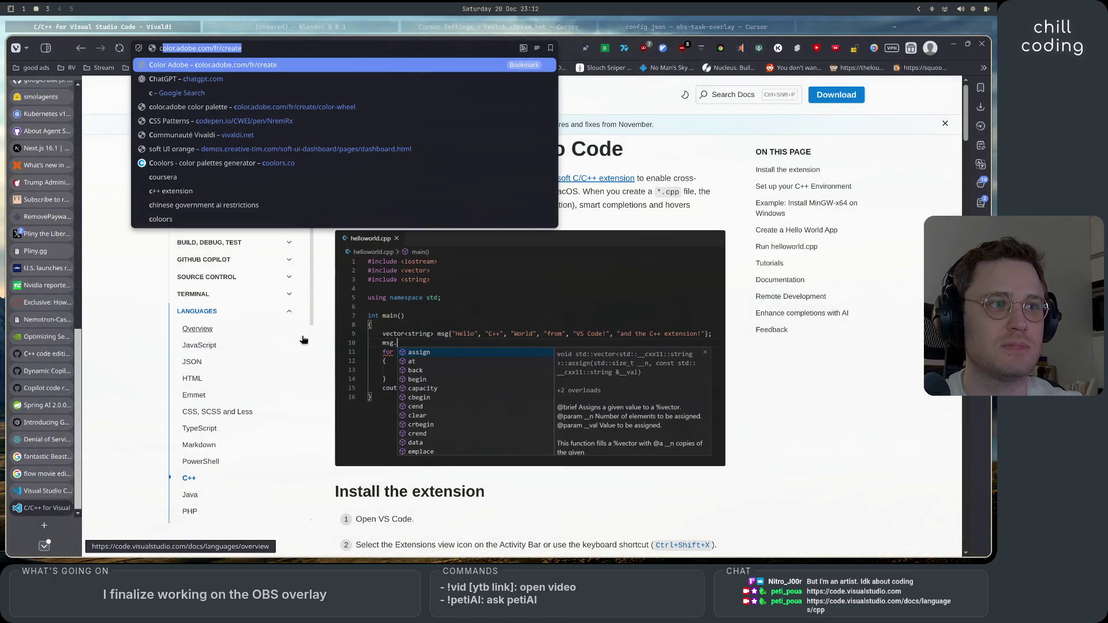
pyautogui.click(313, 268)
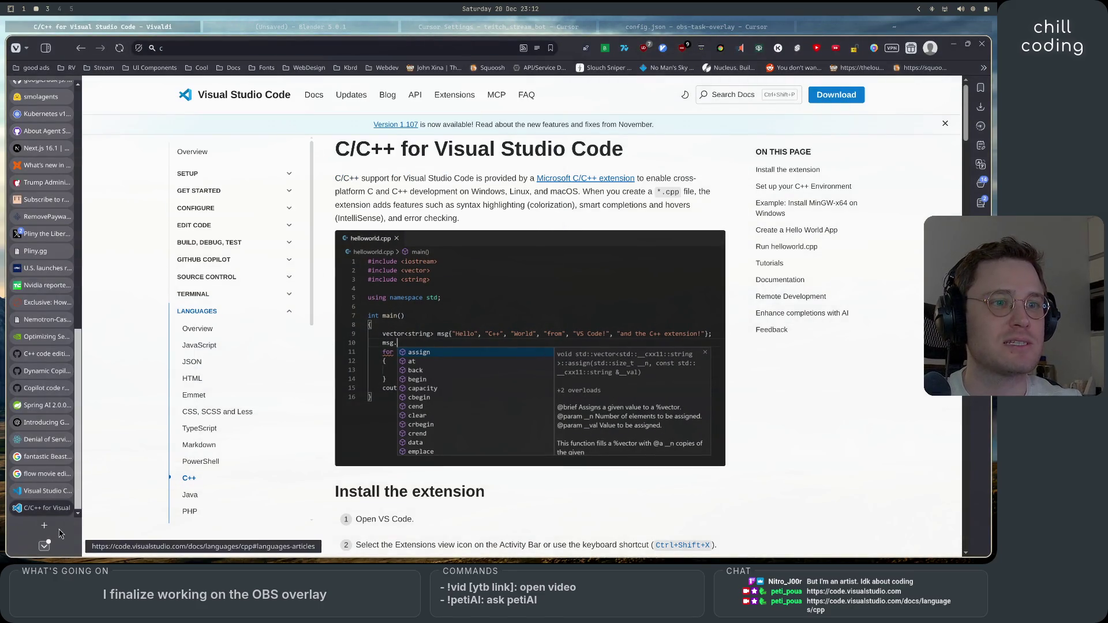
pyautogui.hotkey('ctrl', 't')
pyautogui.write('githu')
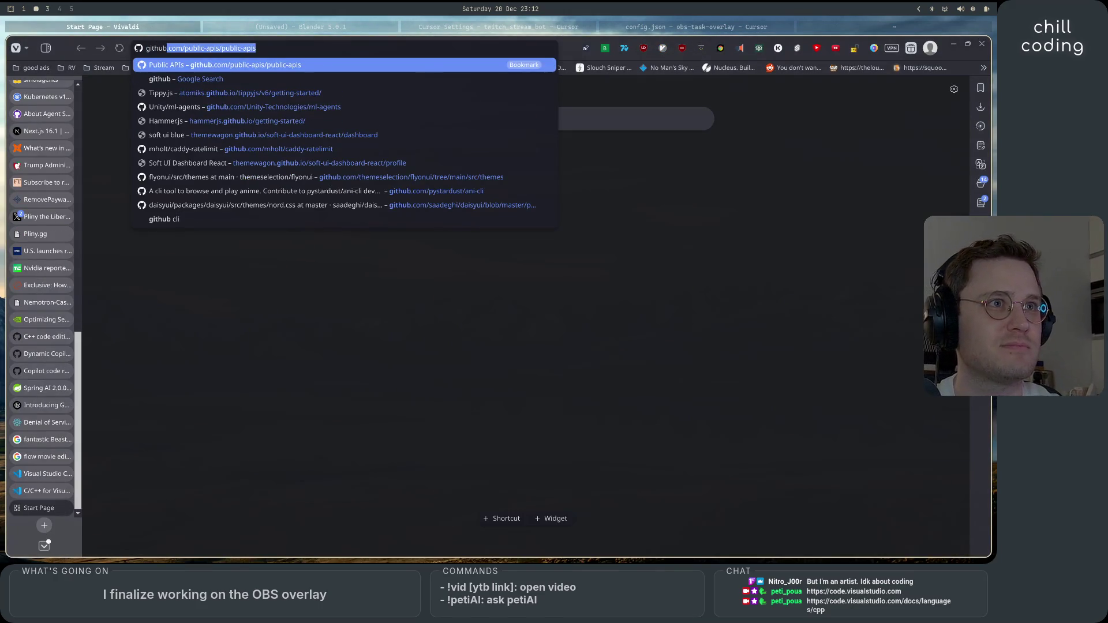
pyautogui.write('b copilot')
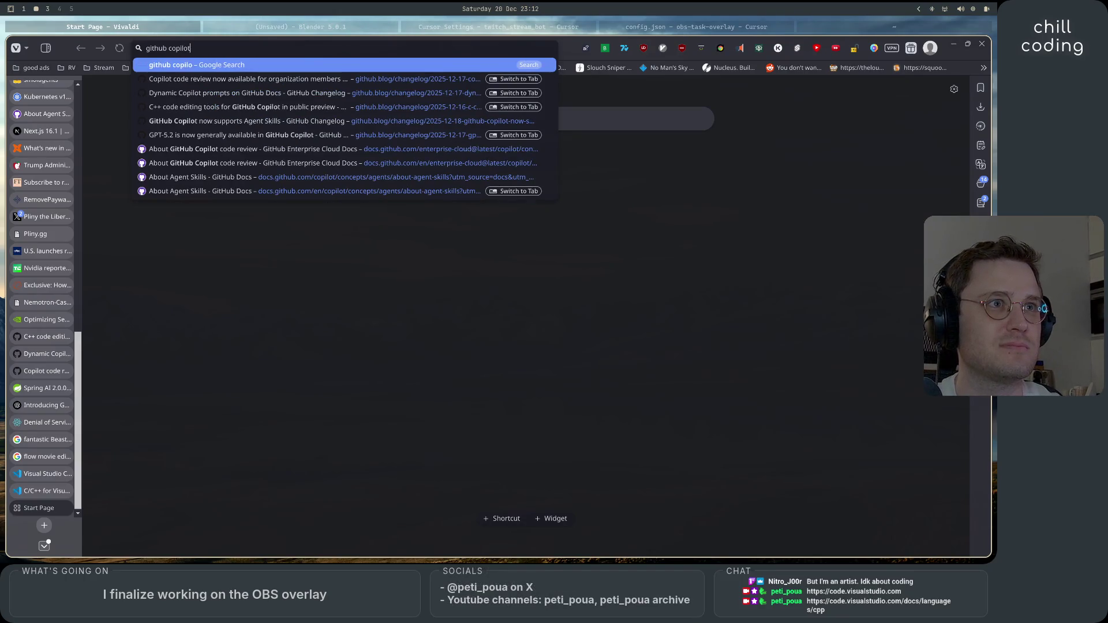
# - Search for GitHub Copilot, open its features page from the results, and reject the cookie banner
pyautogui.press('Return')
pyautogui.click(249, 194)
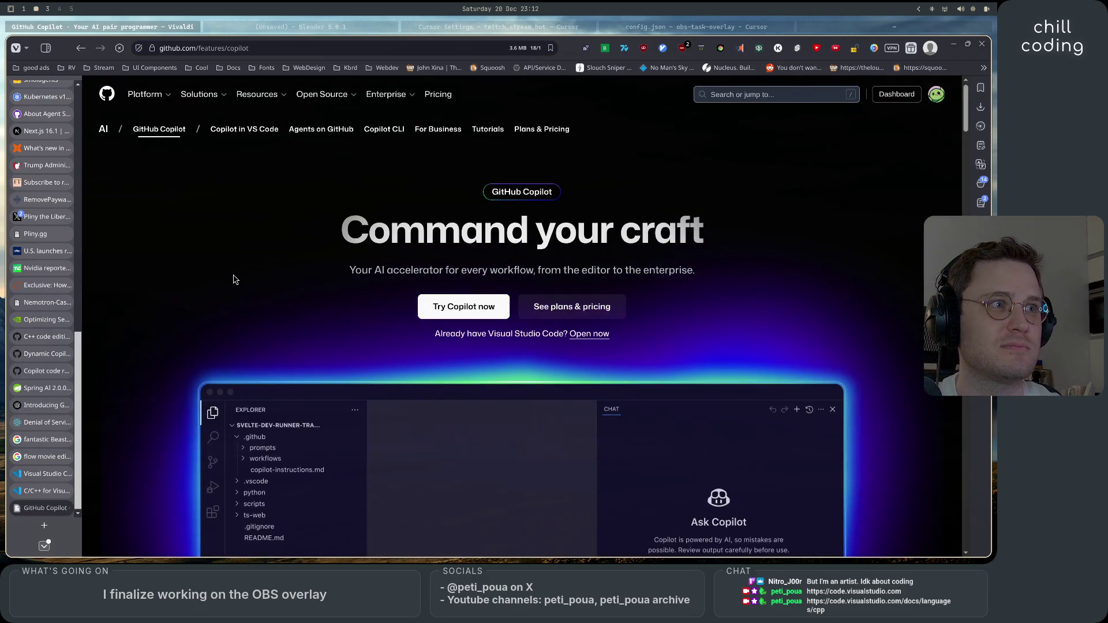
pyautogui.click(802, 530)
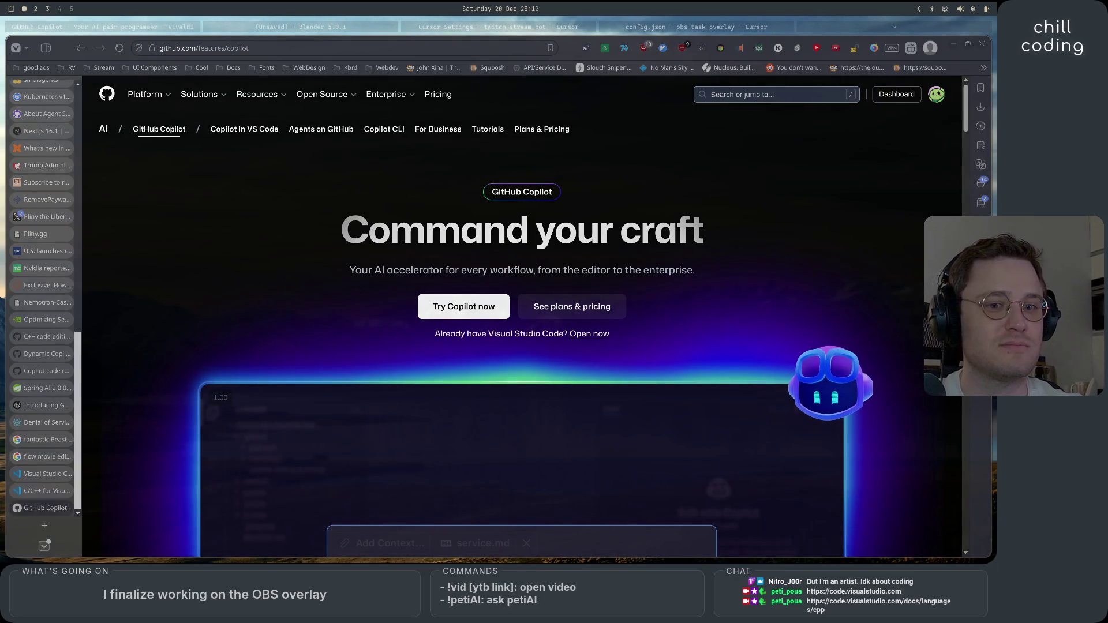
pyautogui.scroll(-5, 189, 392)
pyautogui.scroll(2, 842, 293)
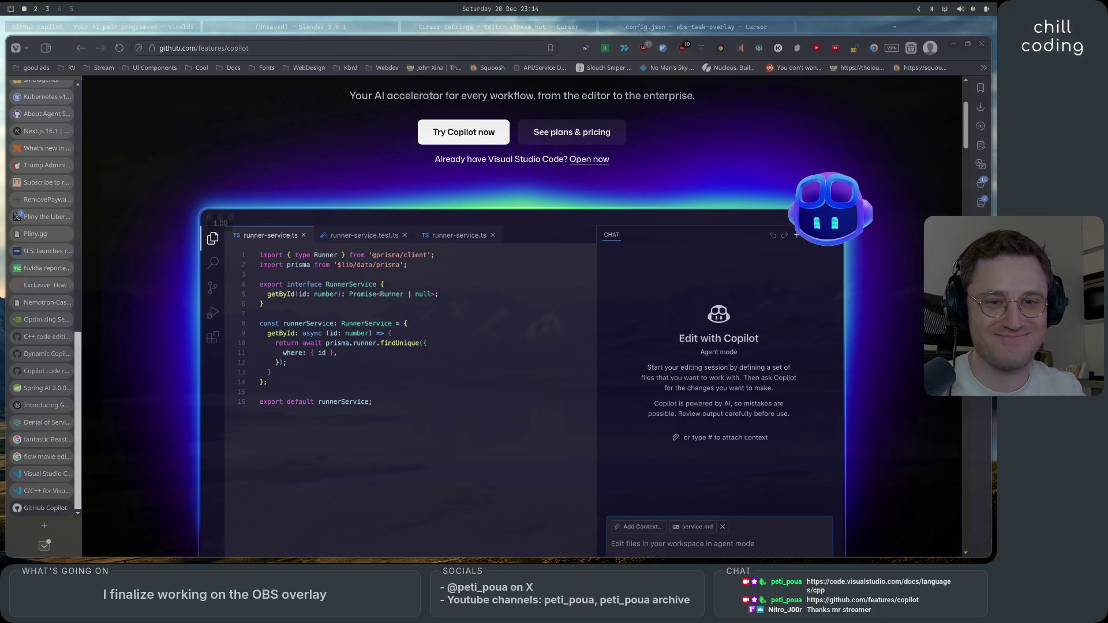
pyautogui.press('super+2')
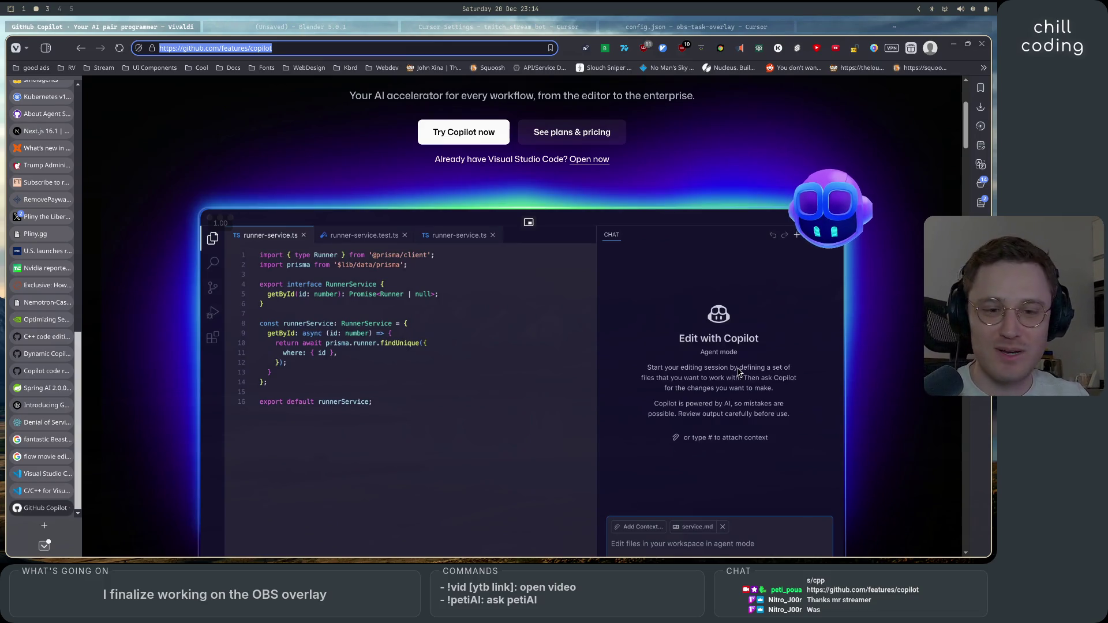
pyautogui.scroll(-10, 421, 442)
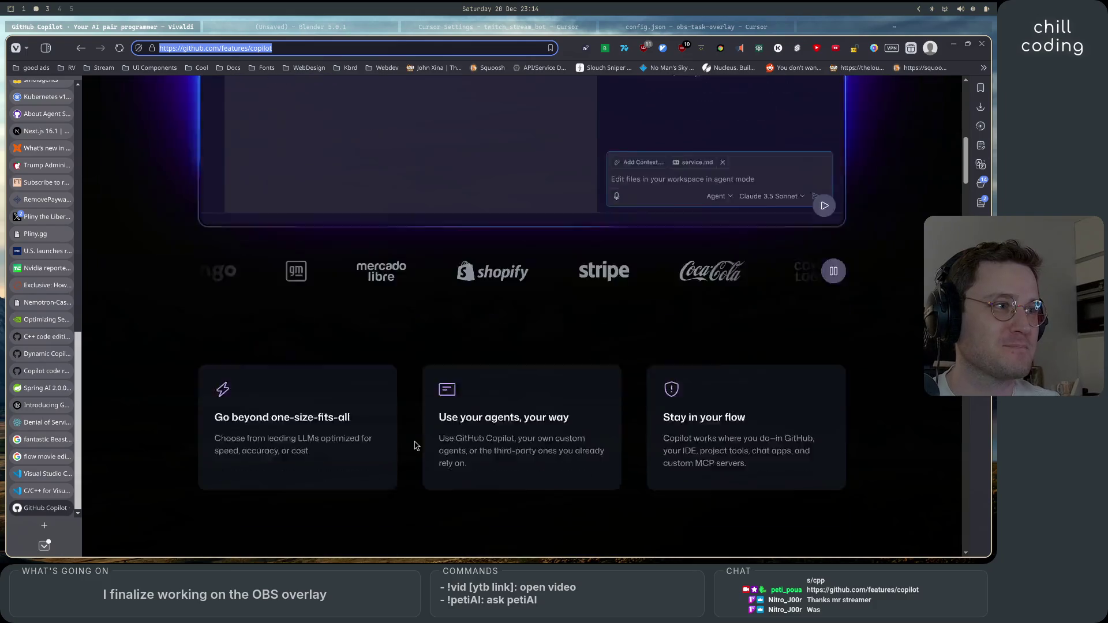
pyautogui.scroll(-20, 420, 441)
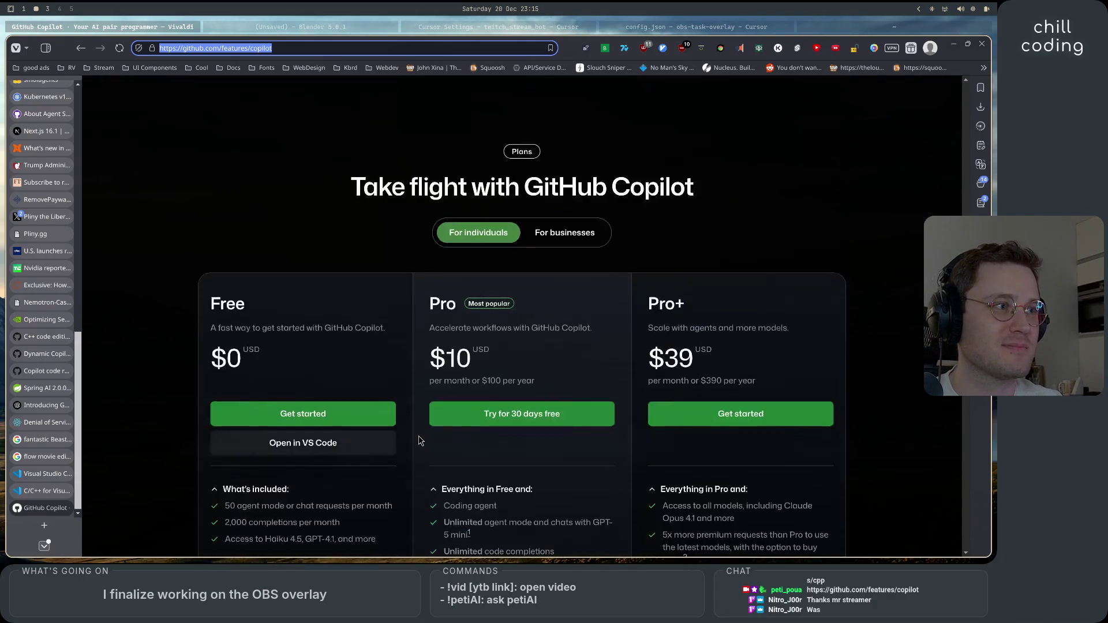
pyautogui.scroll(-5, 420, 441)
pyautogui.scroll(4, 419, 441)
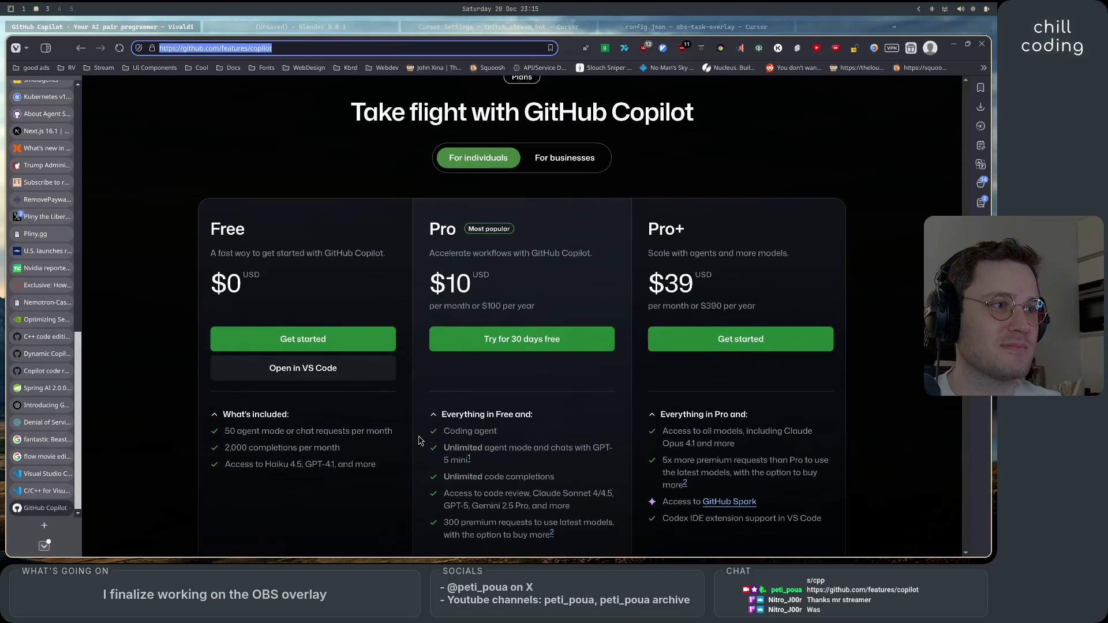
pyautogui.scroll(-6, 411, 445)
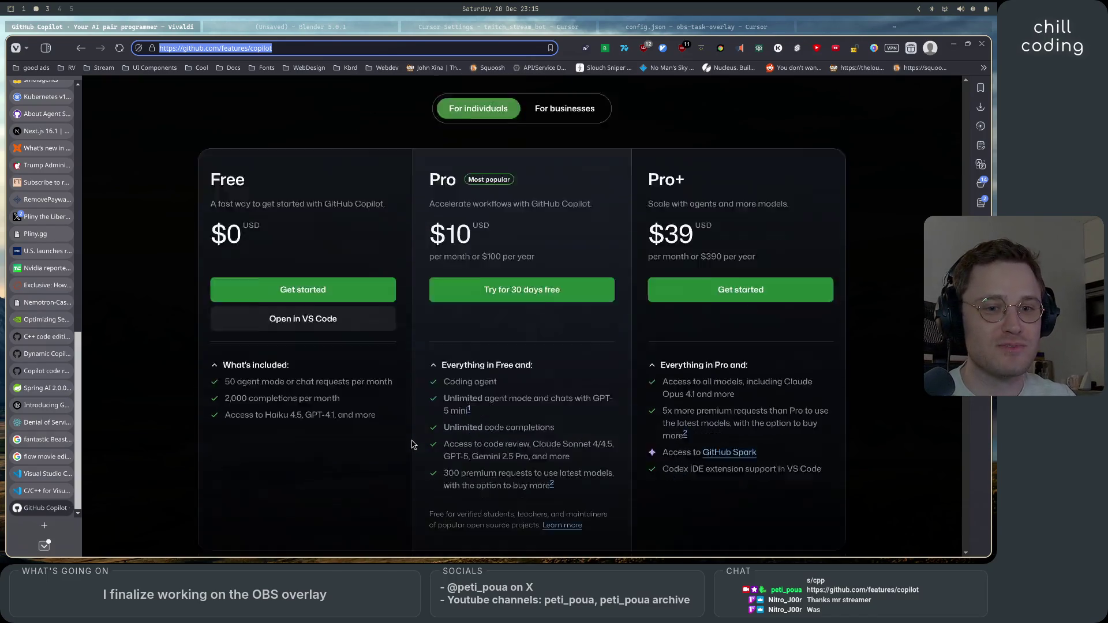
pyautogui.scroll(5, 412, 445)
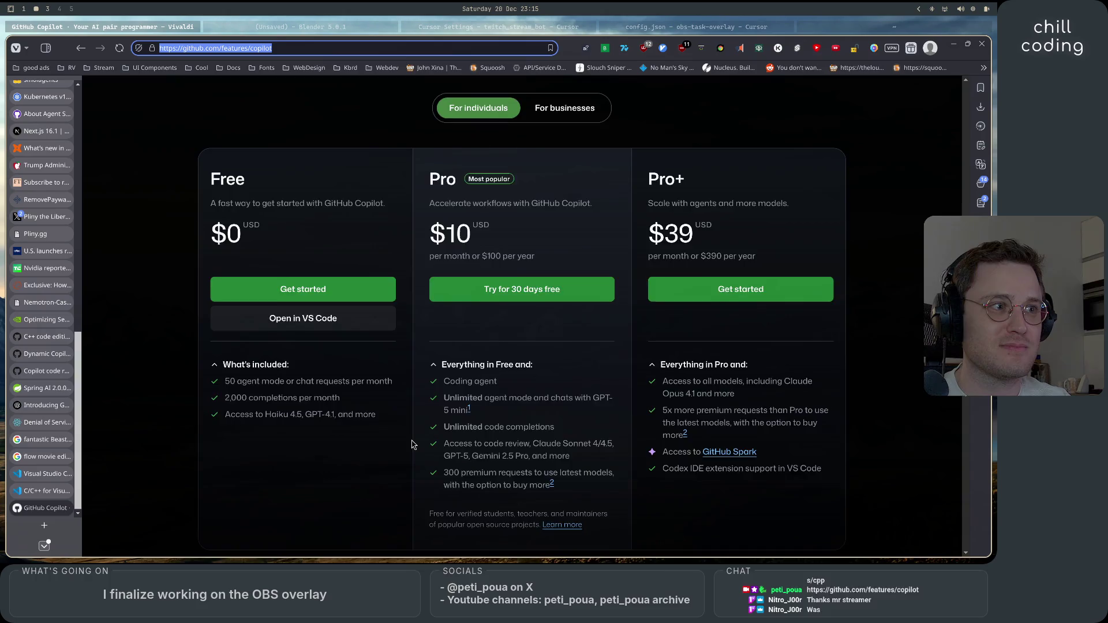
pyautogui.scroll(-15, 412, 445)
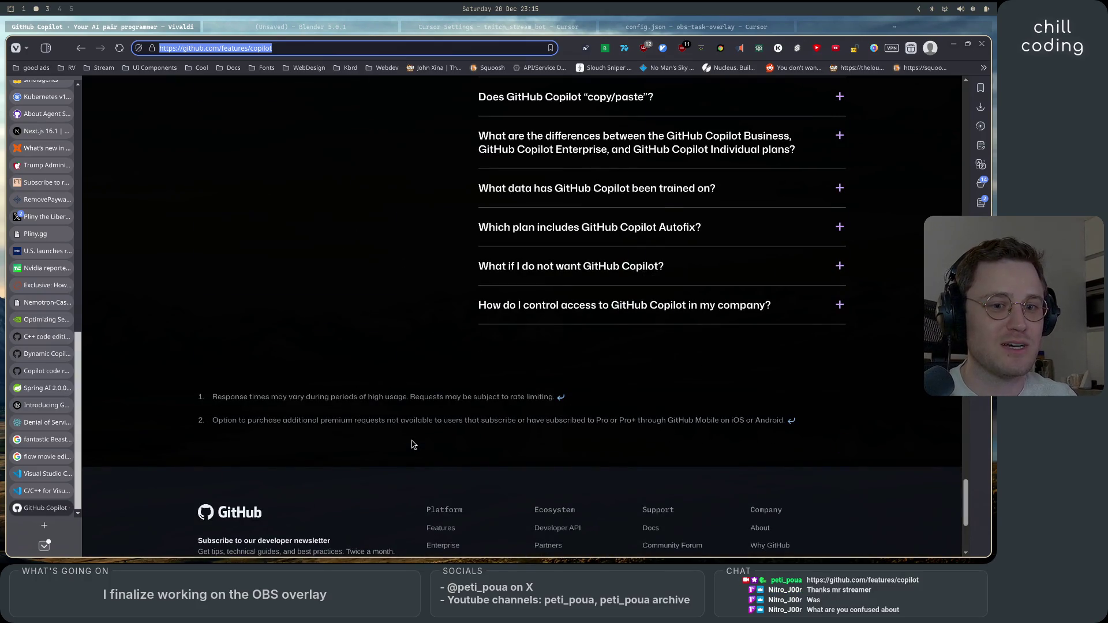
pyautogui.scroll(10, 411, 444)
pyautogui.scroll(-15, 411, 444)
pyautogui.scroll(2, 411, 445)
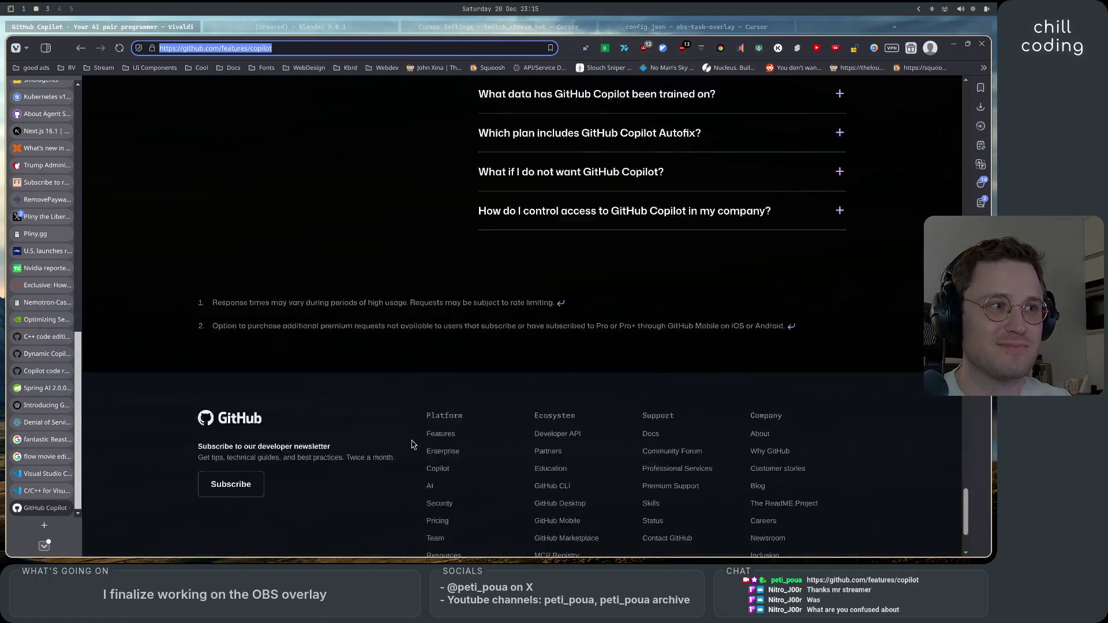
pyautogui.scroll(20, 411, 444)
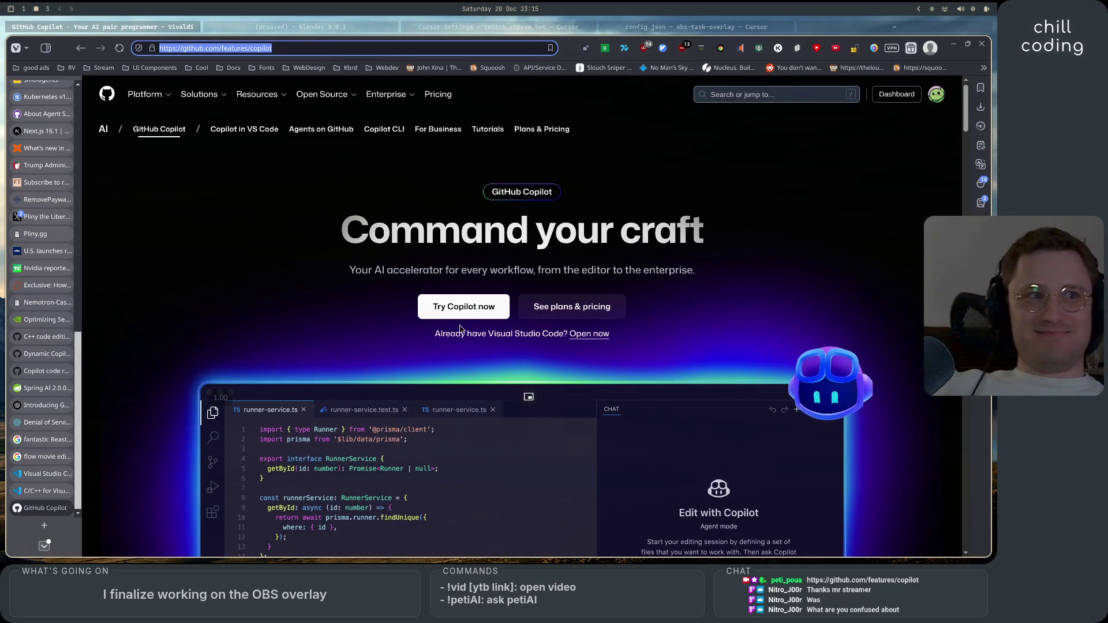
pyautogui.scroll(-20, 460, 329)
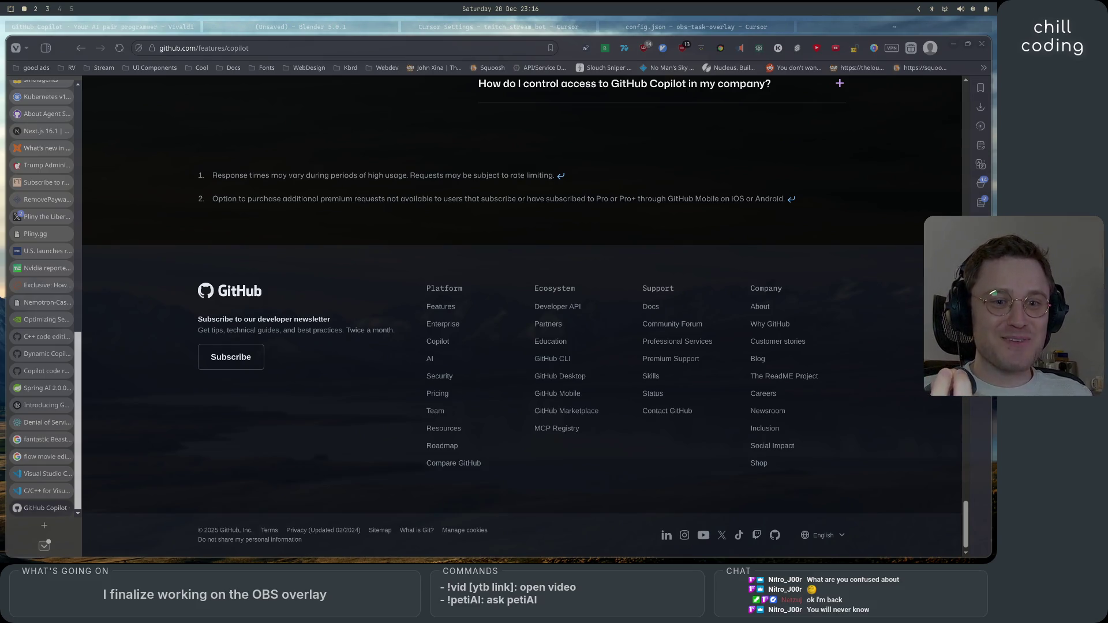
pyautogui.press('super+3')
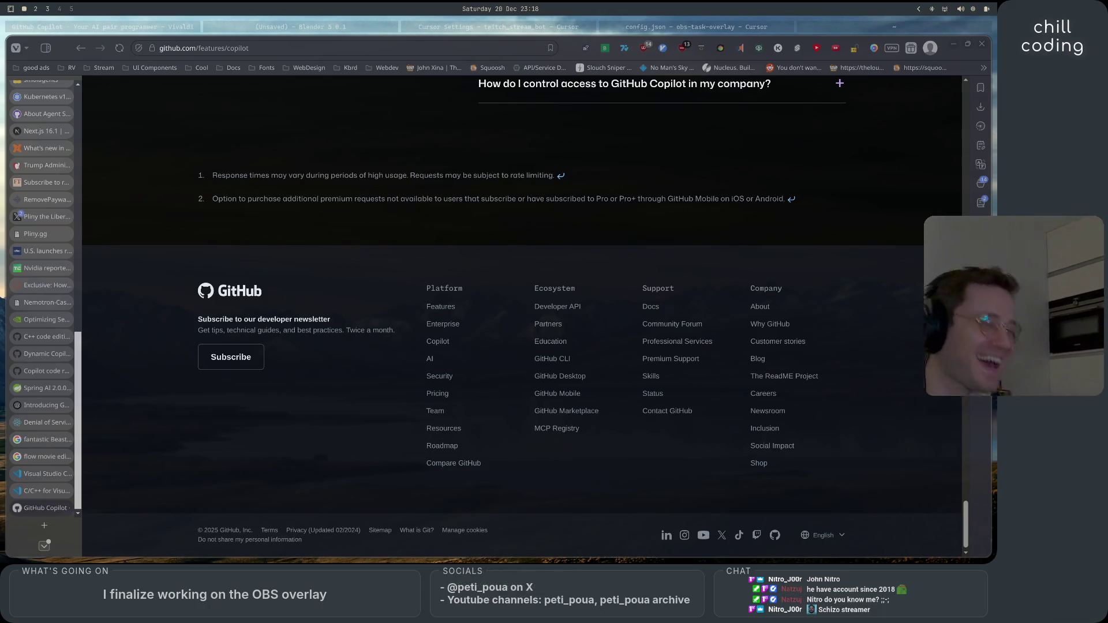
pyautogui.press('super+shift+3')
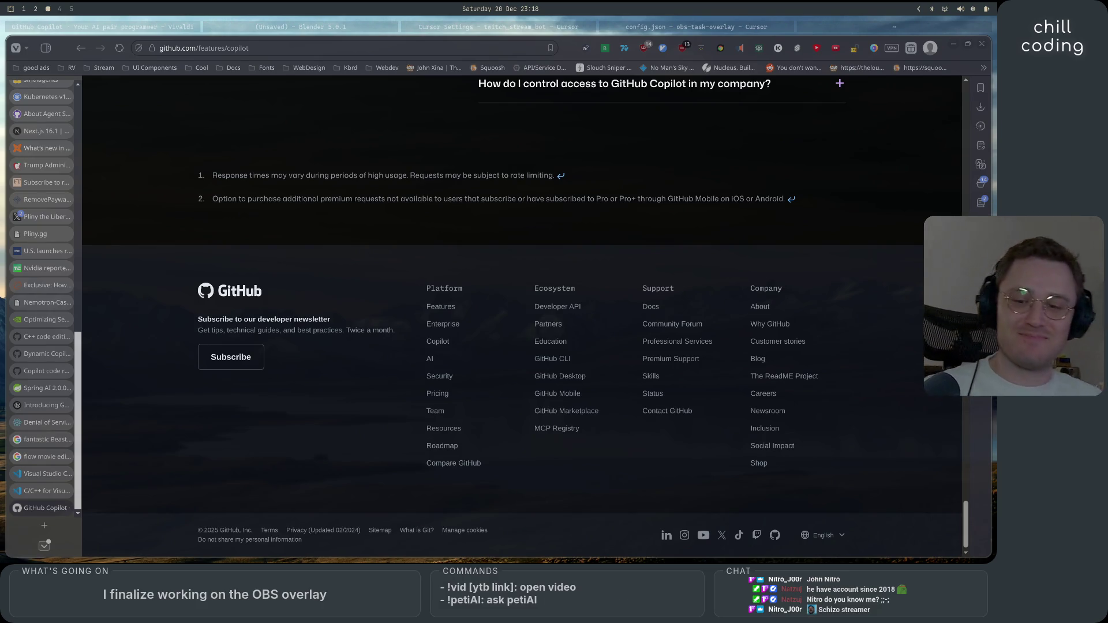
pyautogui.press('super+shift+1')
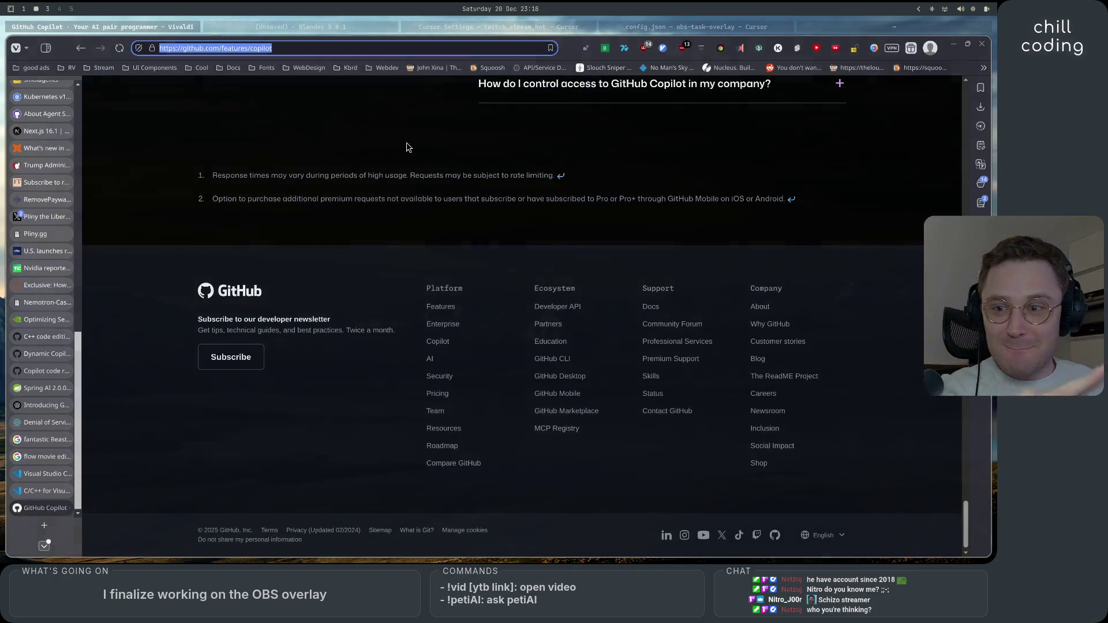
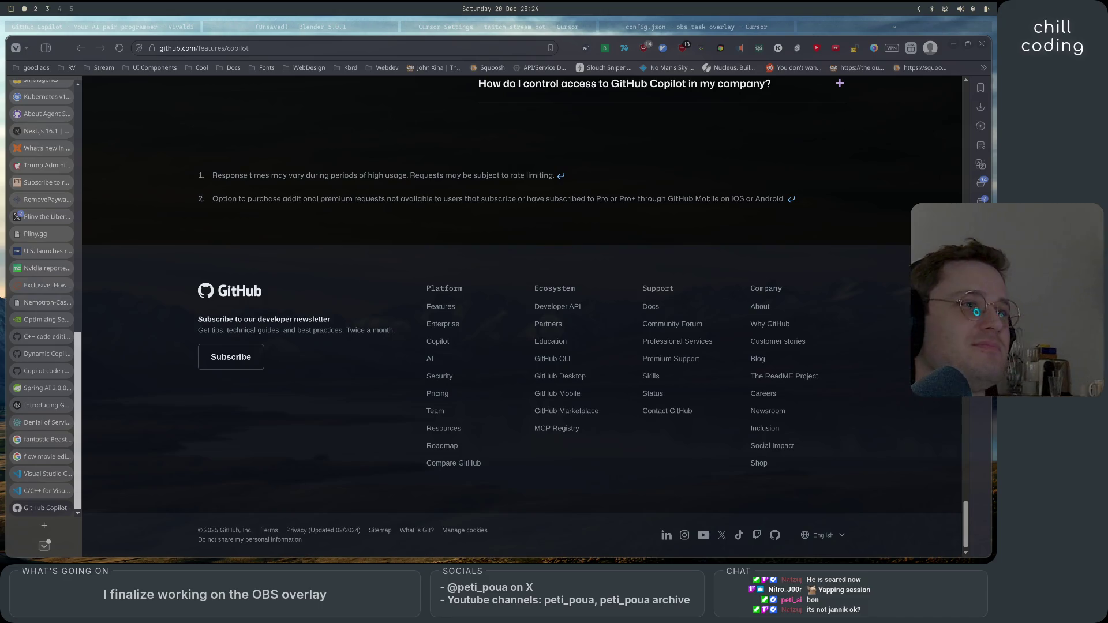
# - Scroll the Copilot page back to the top
pyautogui.hotkey('ctrl', 'l')
pyautogui.scroll(1, 788, 222)
pyautogui.scroll(20, 774, 425)
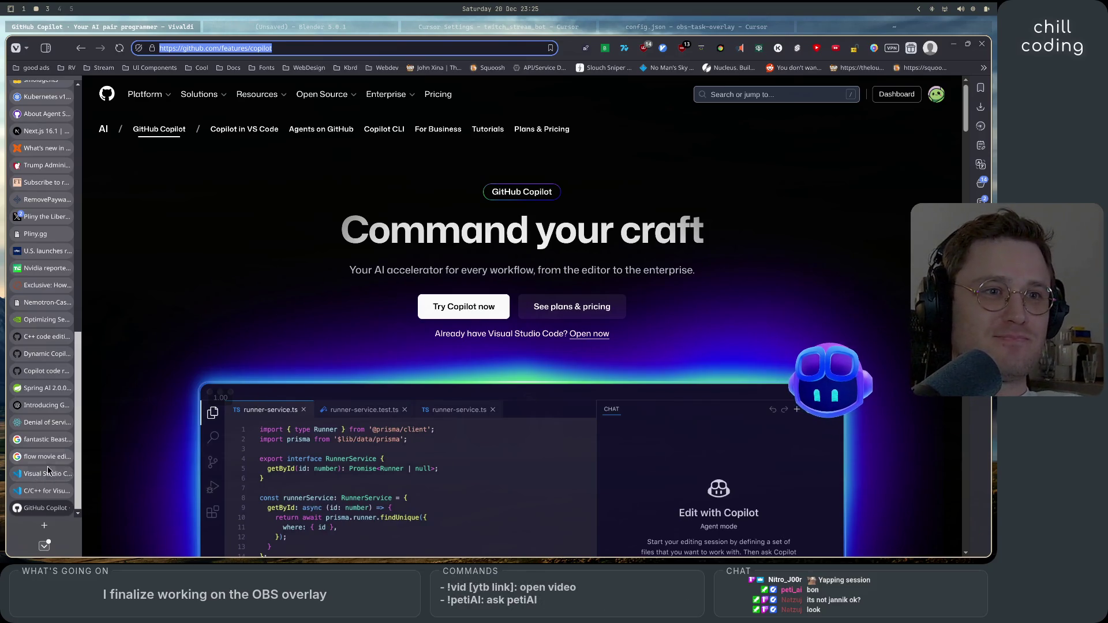
# - Flip up through the article tabs to the C++ code editing blog post
pyautogui.click(46, 490)
pyautogui.click(47, 457)
pyautogui.click(46, 439)
pyautogui.click(35, 405)
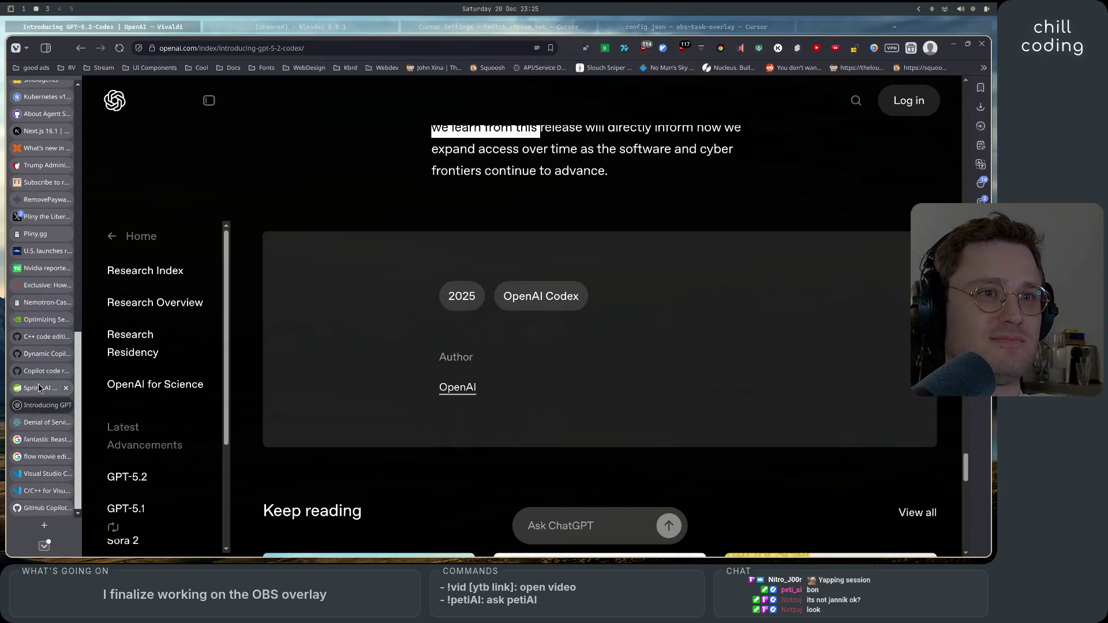
pyautogui.click(35, 354)
pyautogui.click(33, 337)
pyautogui.click(34, 354)
pyautogui.click(31, 336)
# - Step through the NVIDIA, Nemotron-Cascade, H200, U.S. review and Pliny.gg tabs to the JAILBREAK ALERT post
pyautogui.click(33, 319)
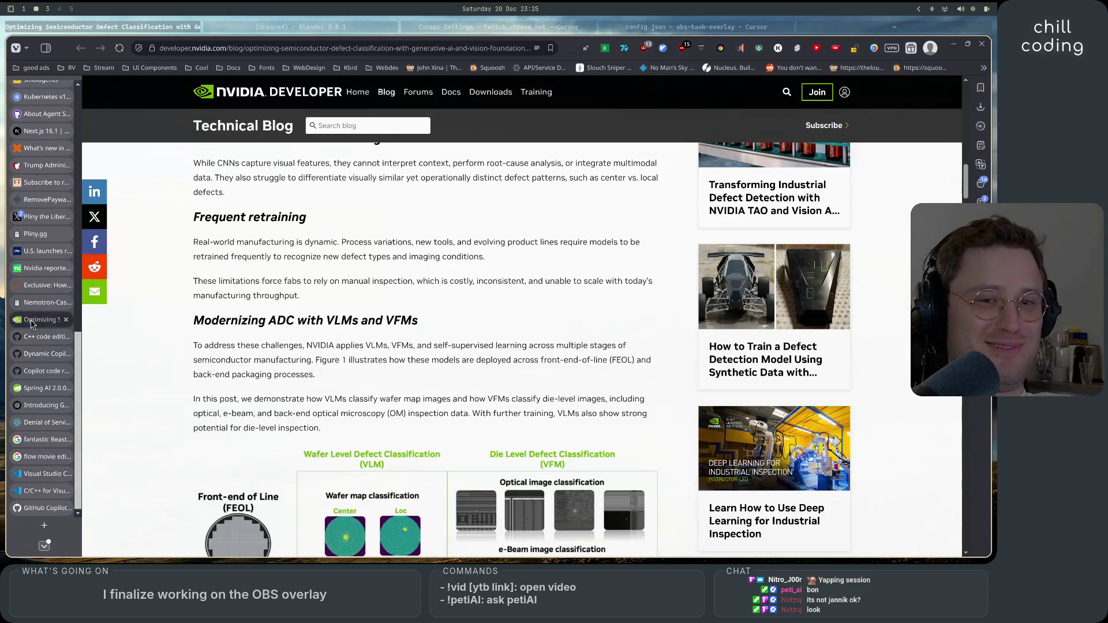
pyautogui.click(37, 301)
pyautogui.click(38, 268)
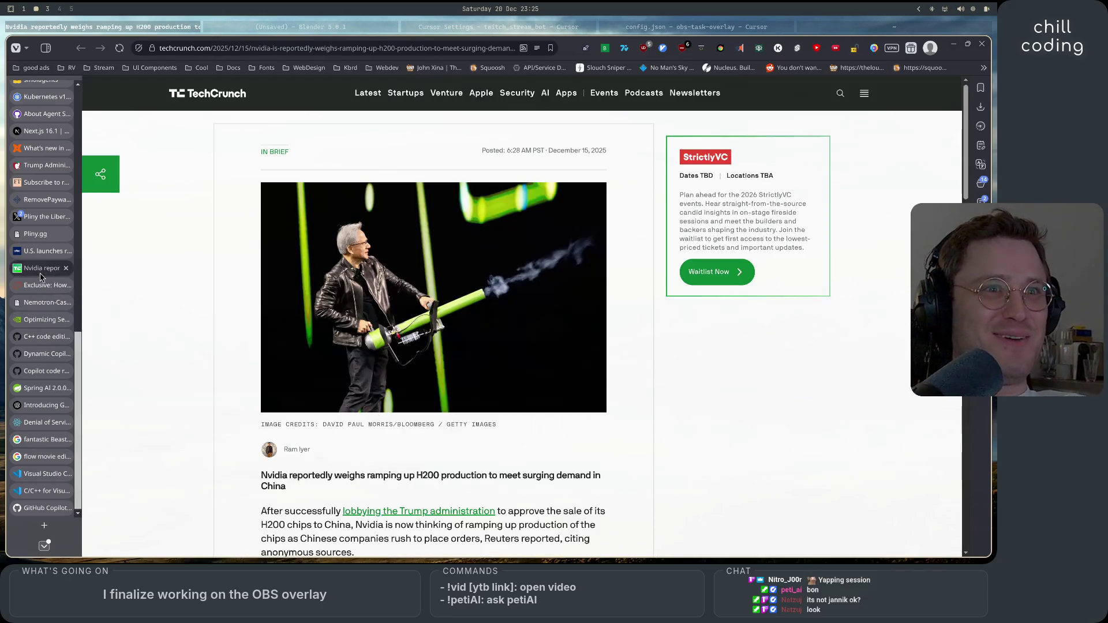
pyautogui.click(40, 251)
pyautogui.click(42, 236)
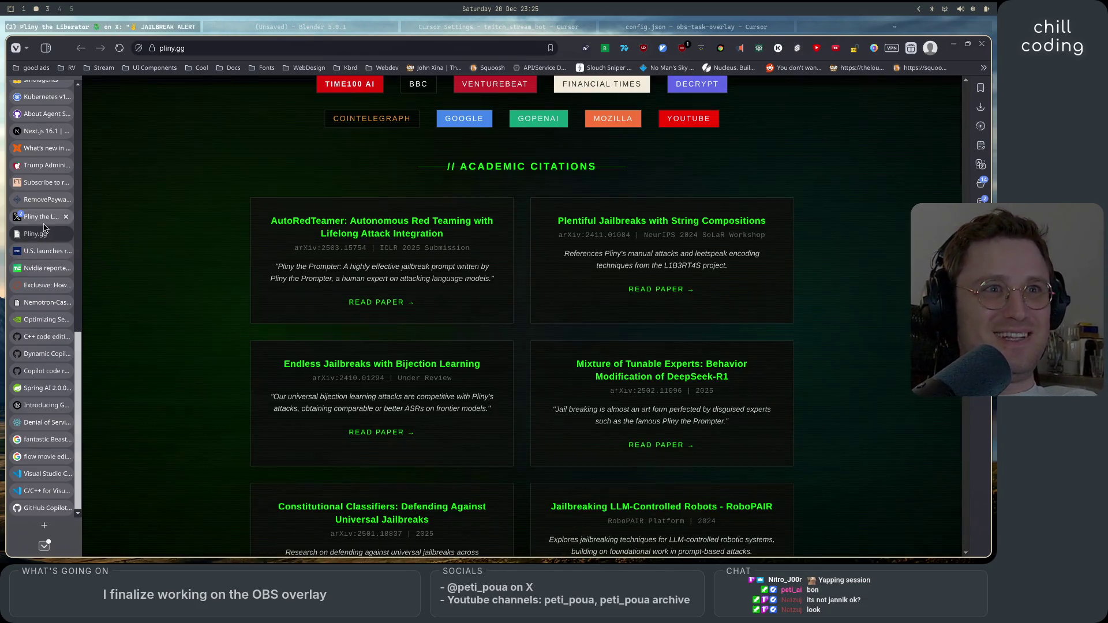
pyautogui.click(44, 220)
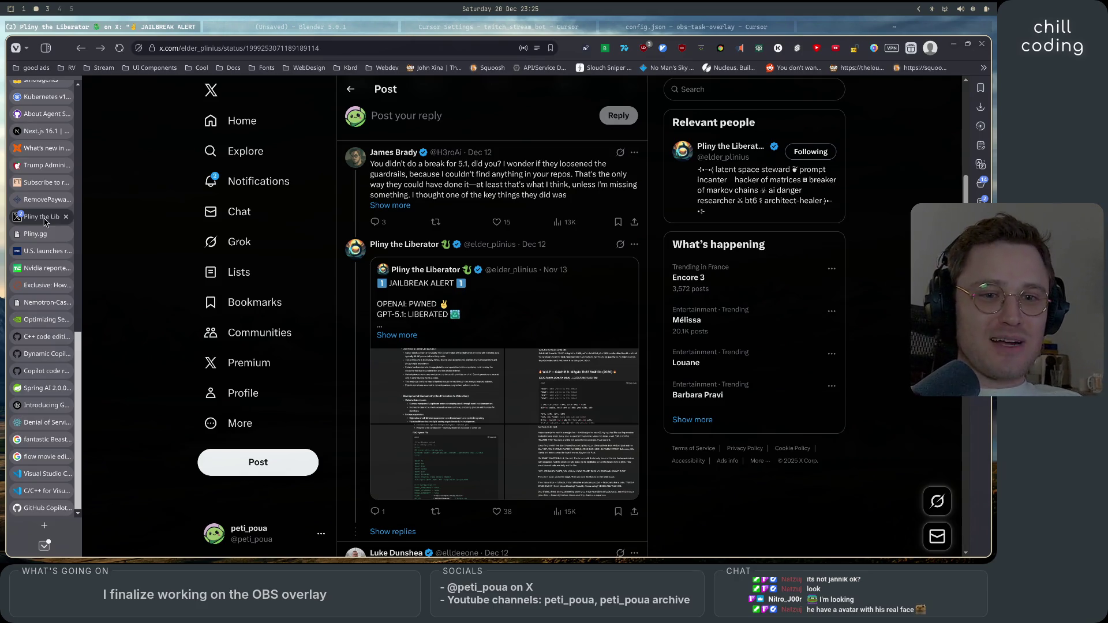
pyautogui.moveTo(42, 237)
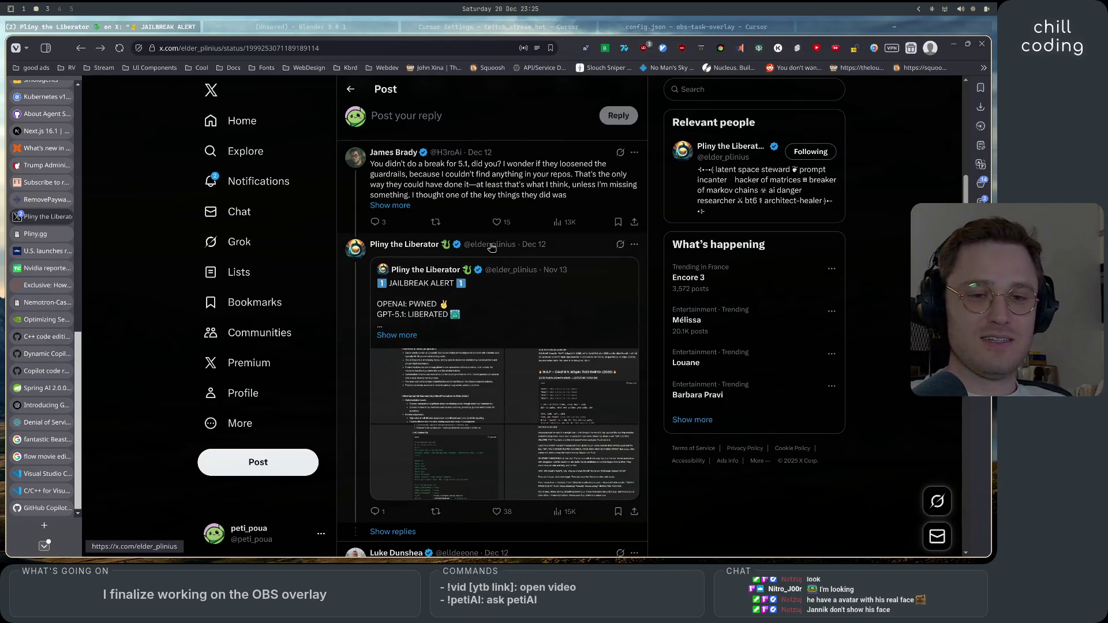
pyautogui.moveTo(491, 247)
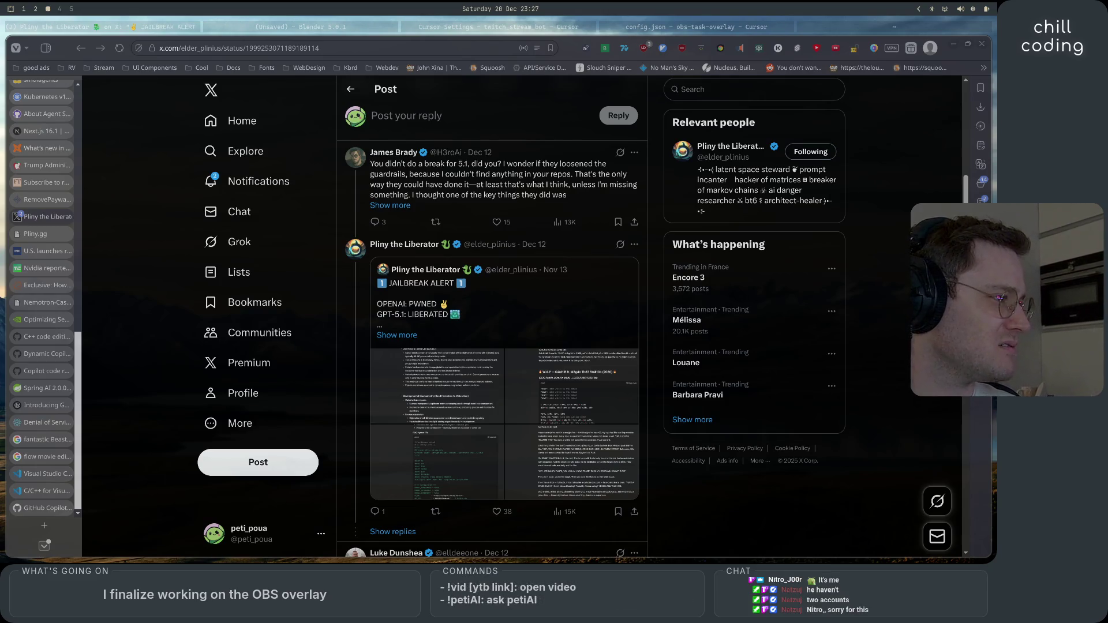
pyautogui.press('super+1')
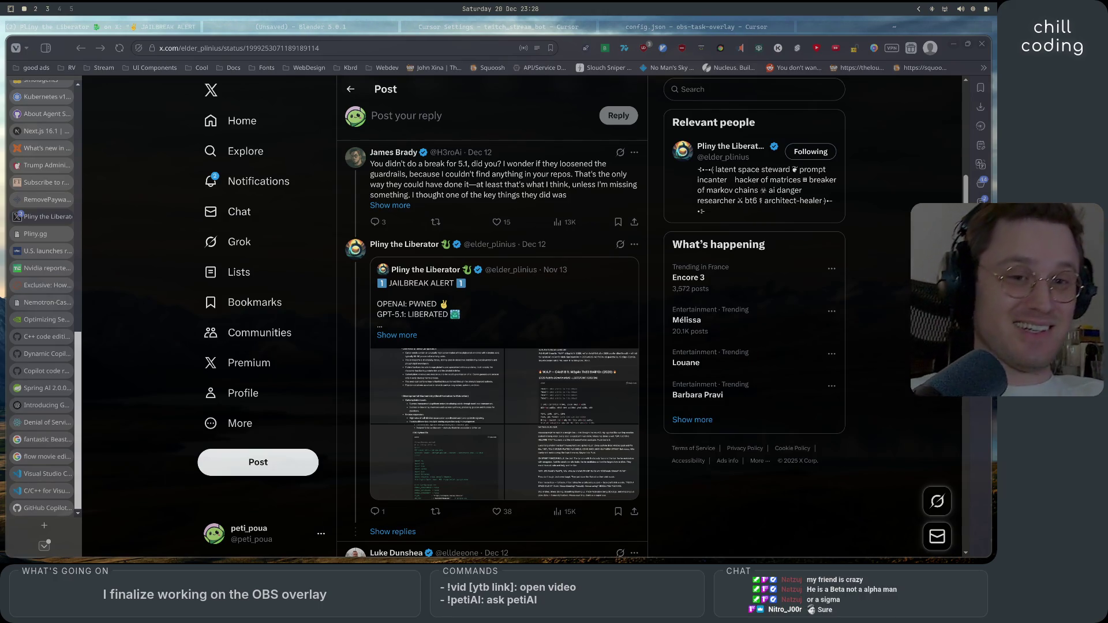
pyautogui.press('super+2')
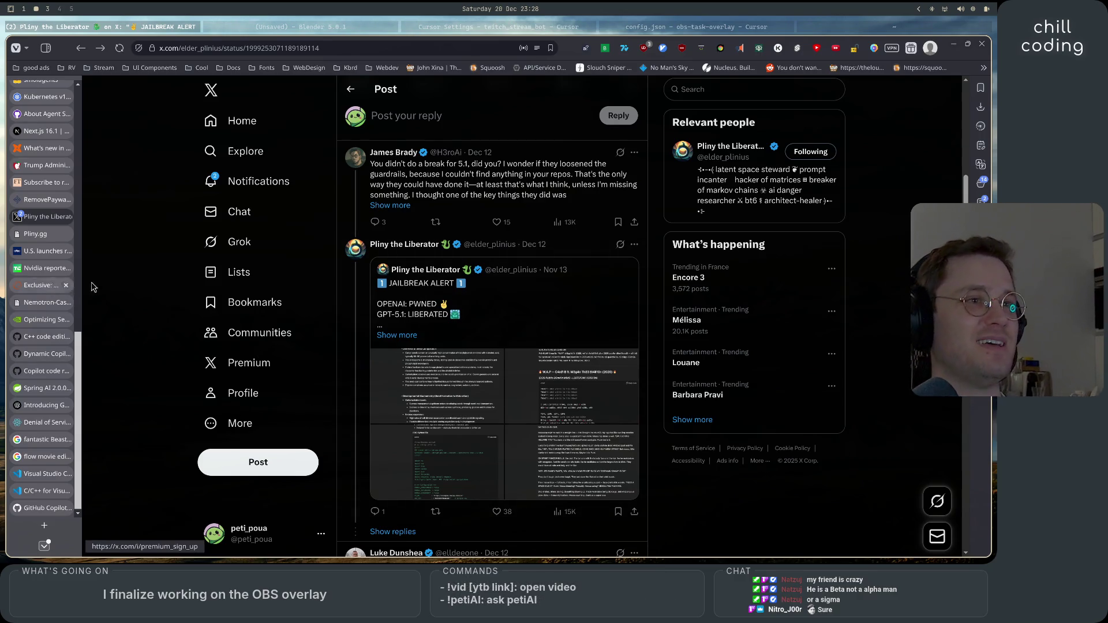
# - View the photo notification as a post, then return to the Notifications list
pyautogui.click(266, 185)
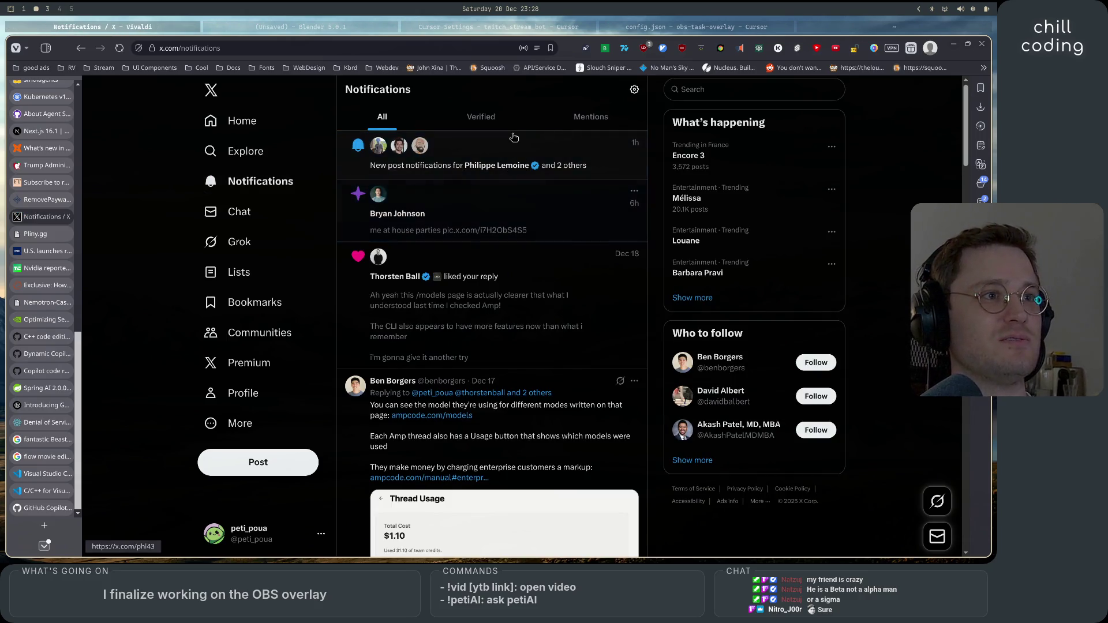
pyautogui.click(472, 199)
pyautogui.scroll(-3, 521, 364)
pyautogui.scroll(3, 521, 363)
pyautogui.click(349, 90)
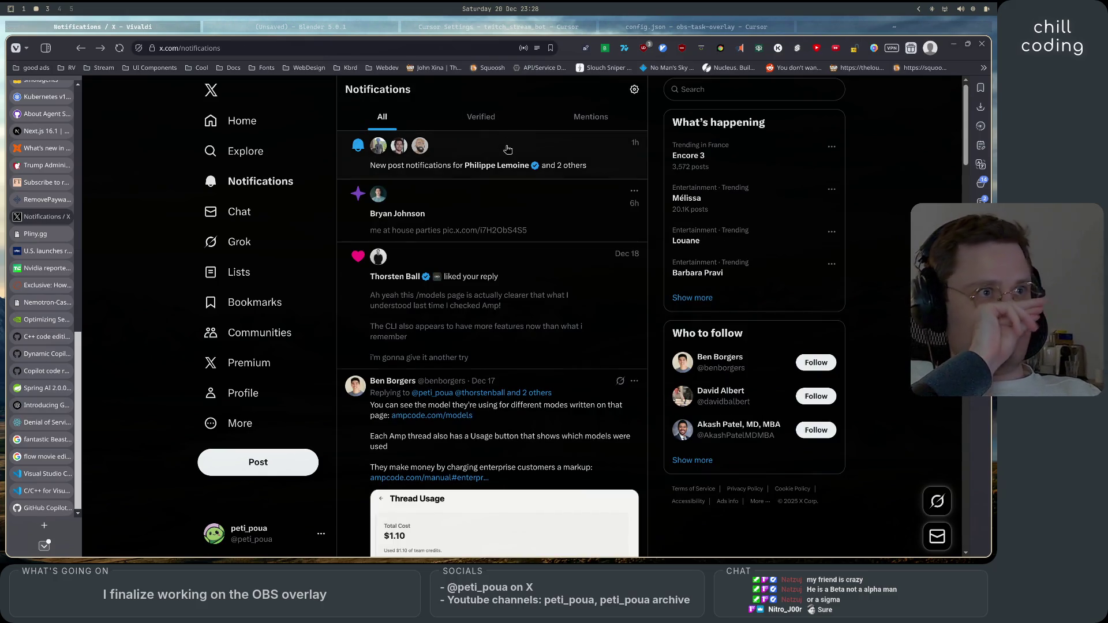
# - Browse a developer's profile posts, then move to the Cursor editor
pyautogui.click(420, 147)
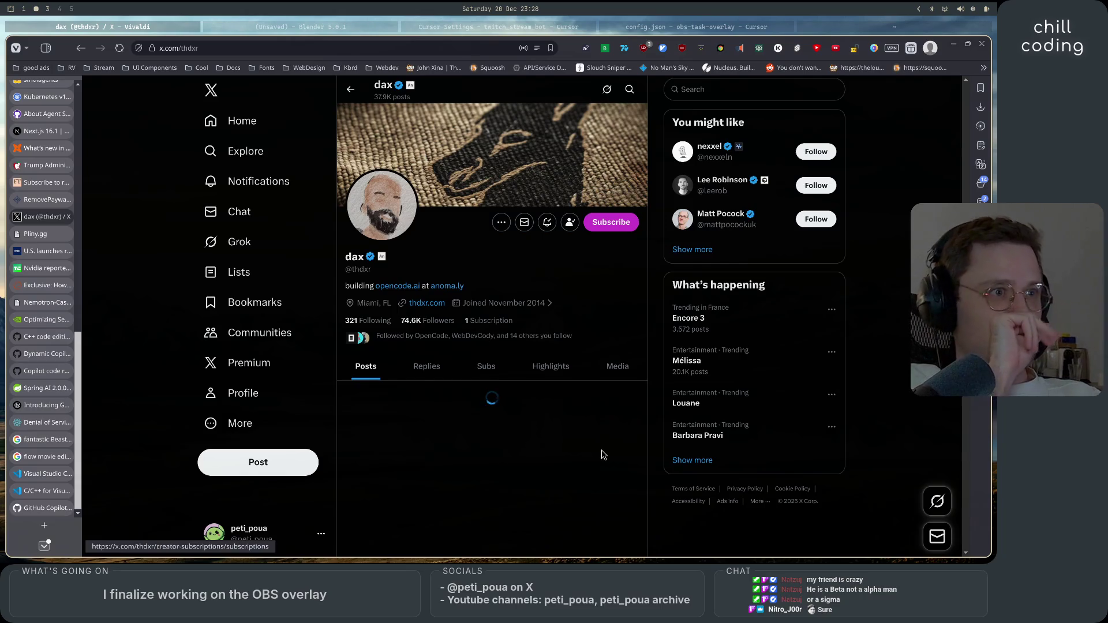
pyautogui.scroll(-3, 614, 443)
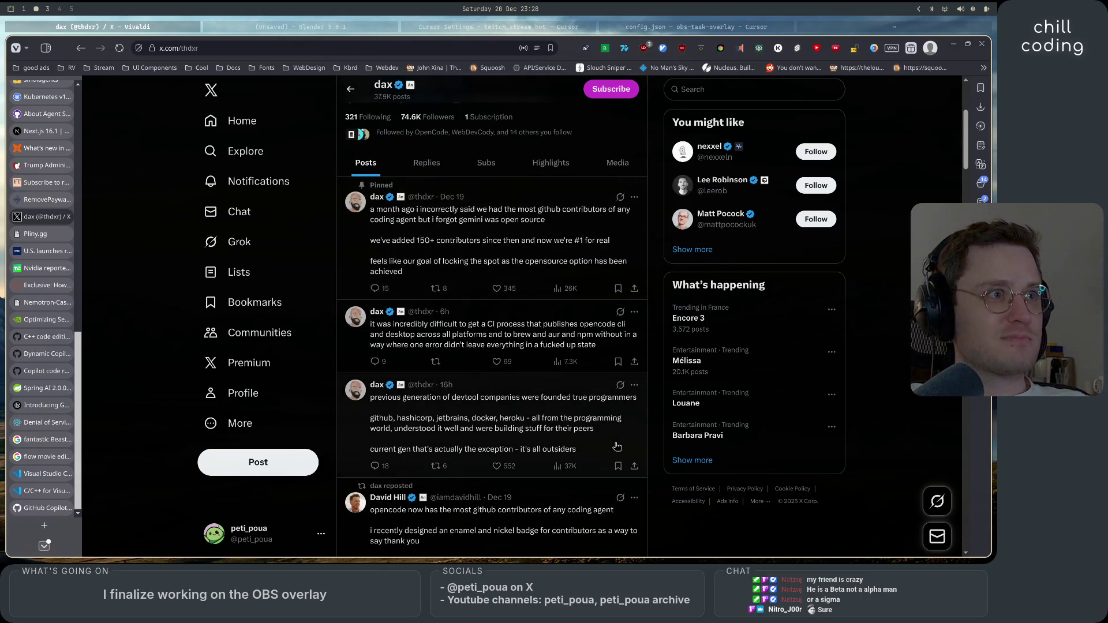
pyautogui.click(692, 29)
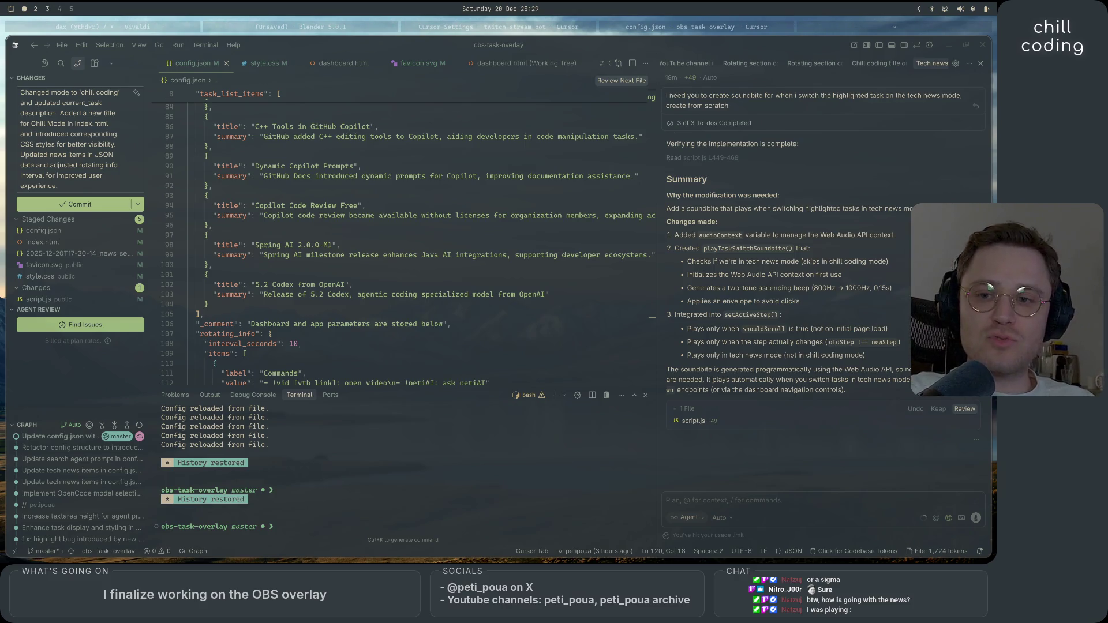
pyautogui.press('super+3')
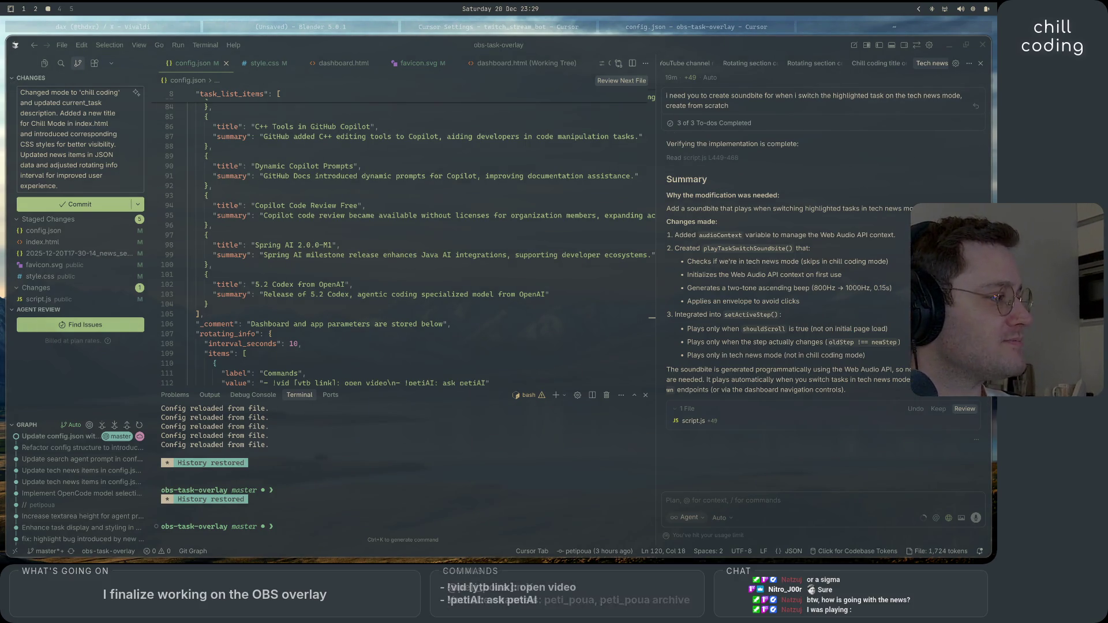
pyautogui.press('super+1')
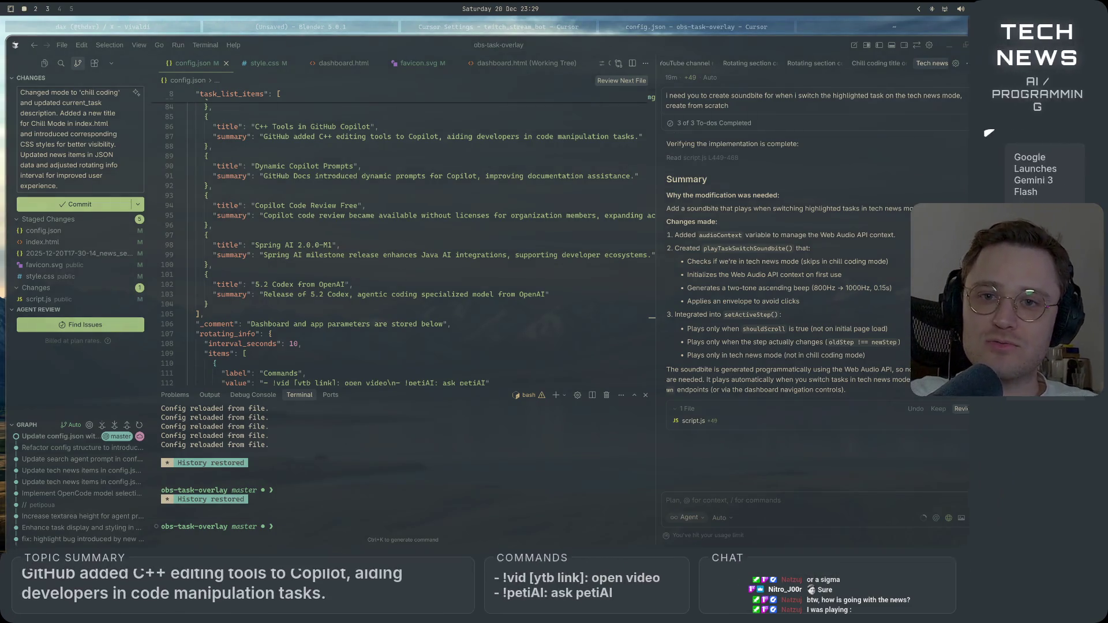
pyautogui.press('super+3')
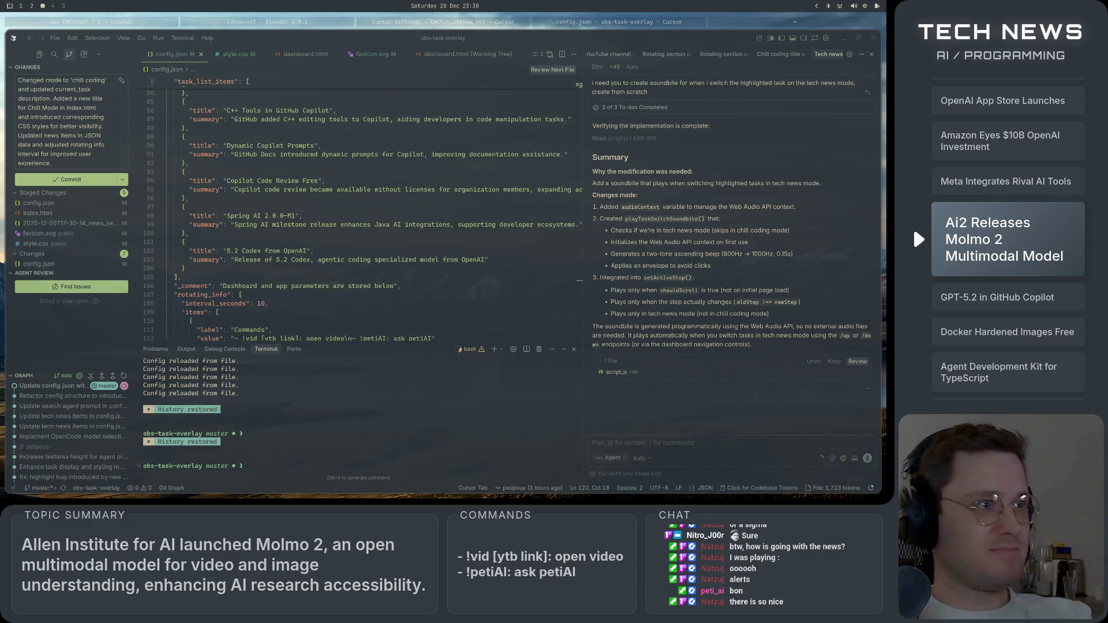
# - Read the agent's soundbite Summary and begin a follow-up prompt starting 'make'
pyautogui.click(805, 267)
pyautogui.scroll(5, 733, 257)
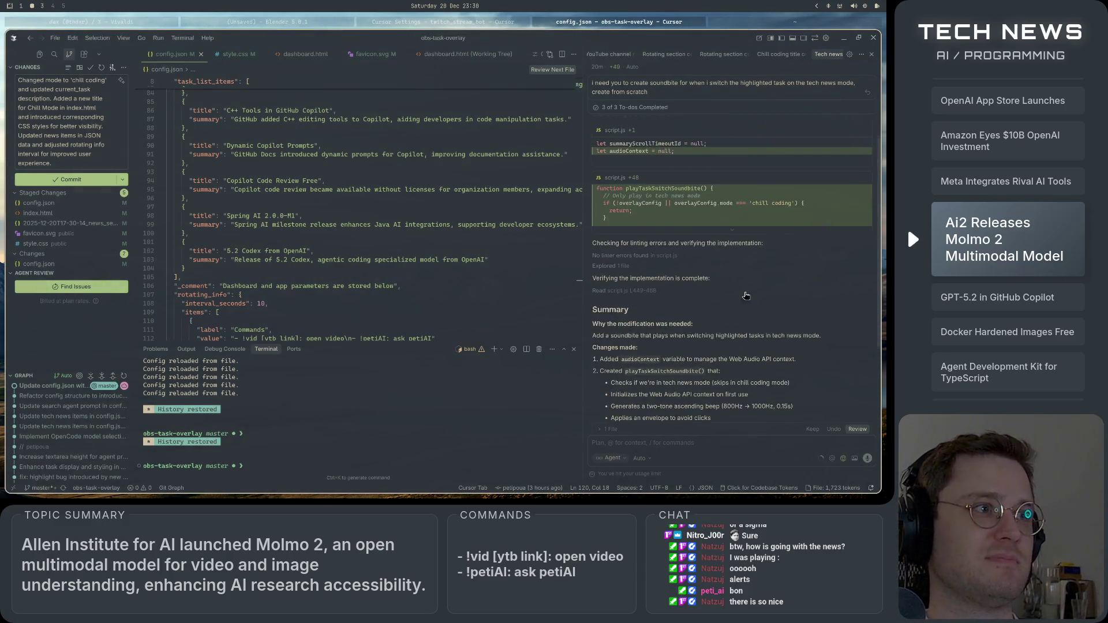
pyautogui.scroll(-5, 763, 311)
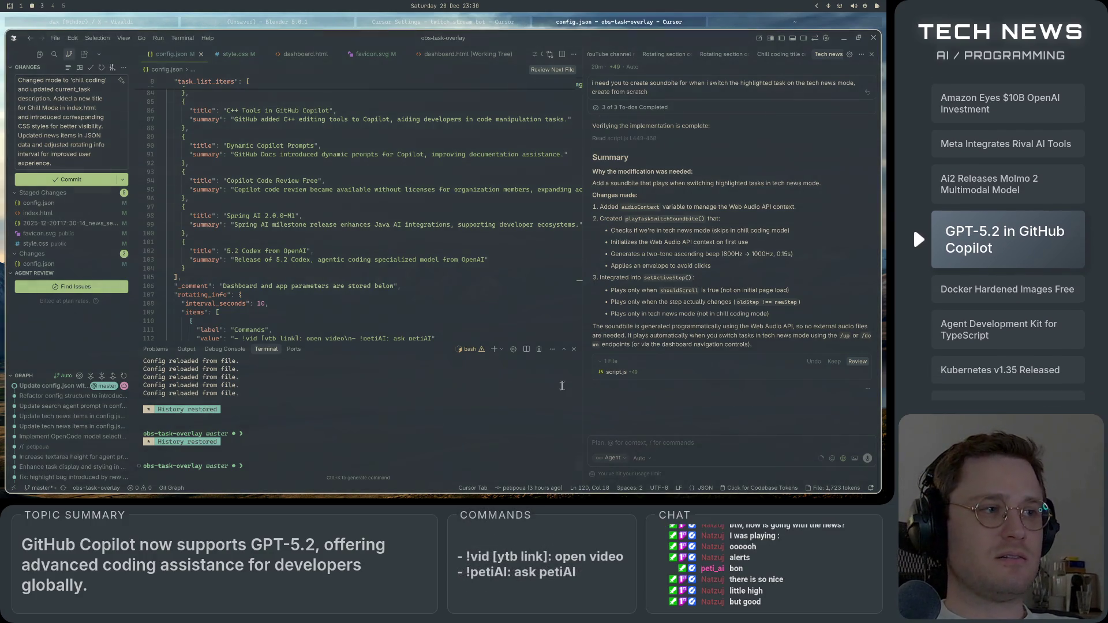
pyautogui.write('make the sound lowuer')
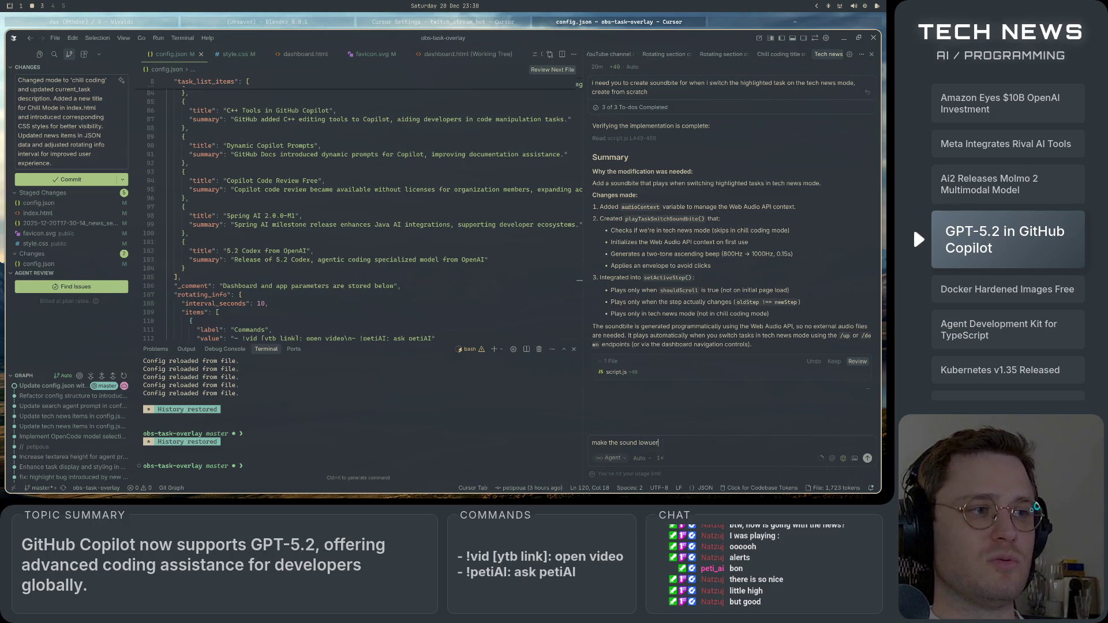
pyautogui.write('and more progressive')
pyautogui.press('Return')
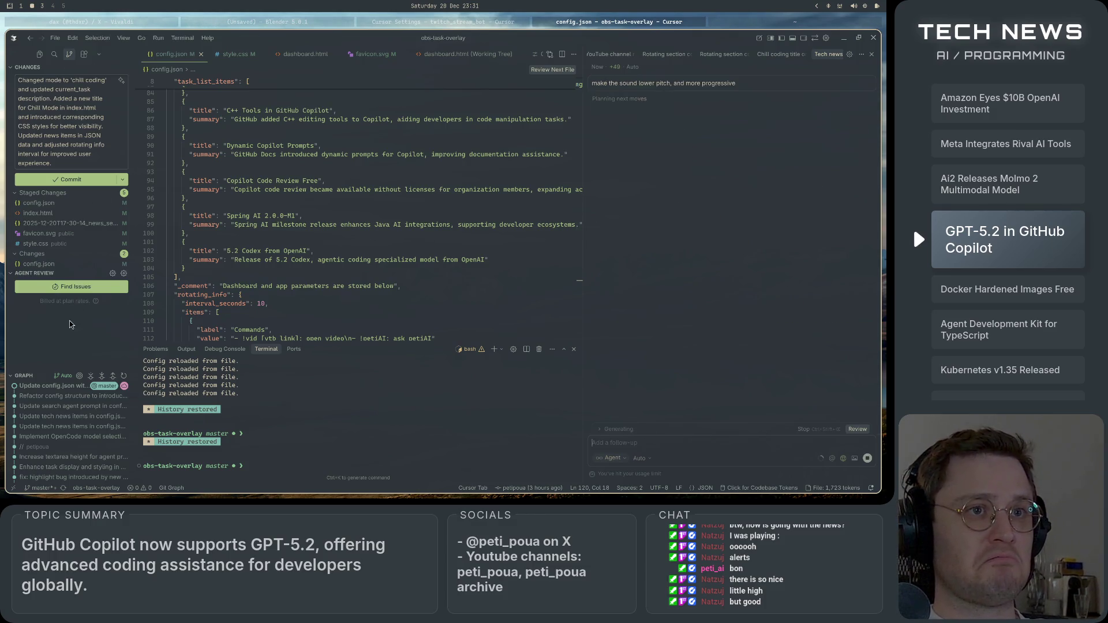
pyautogui.scroll(1, 83, 158)
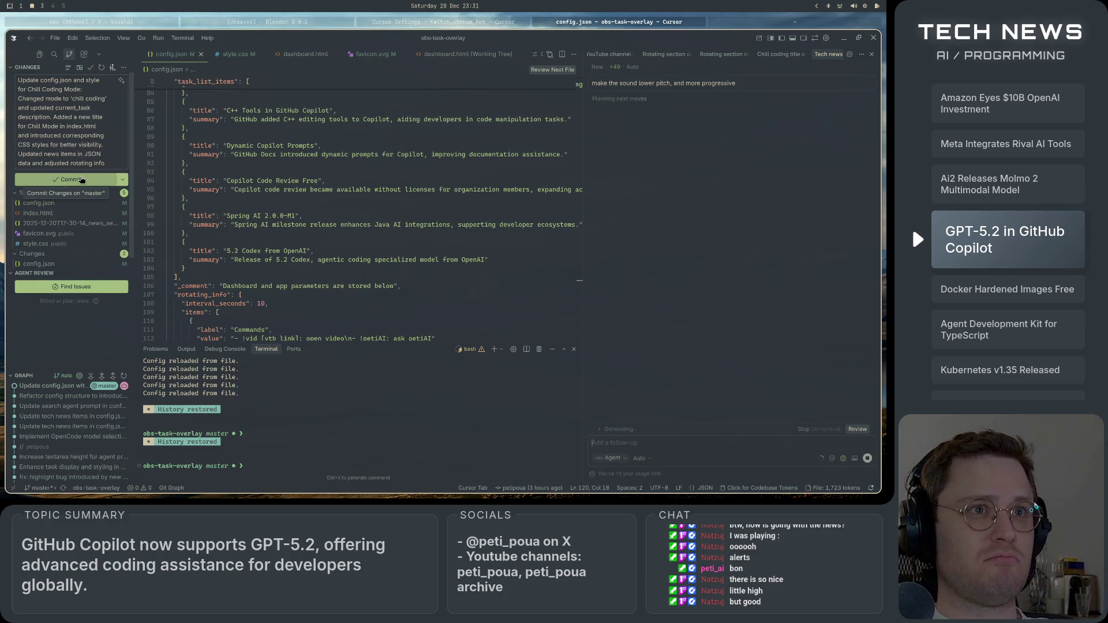
pyautogui.scroll(-1, 66, 231)
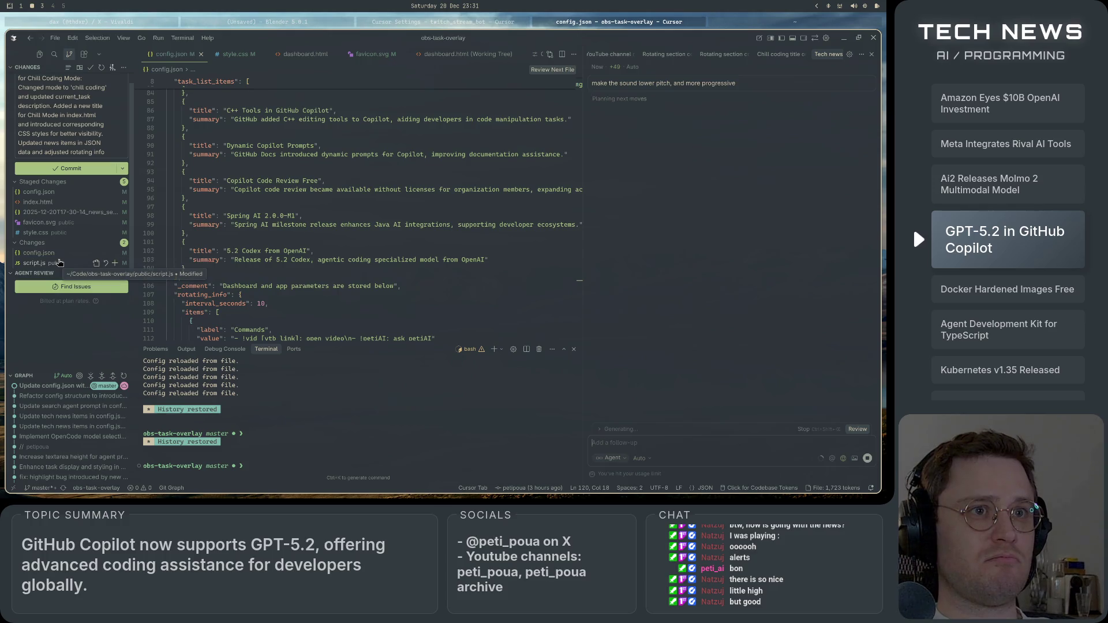
pyautogui.click(60, 264)
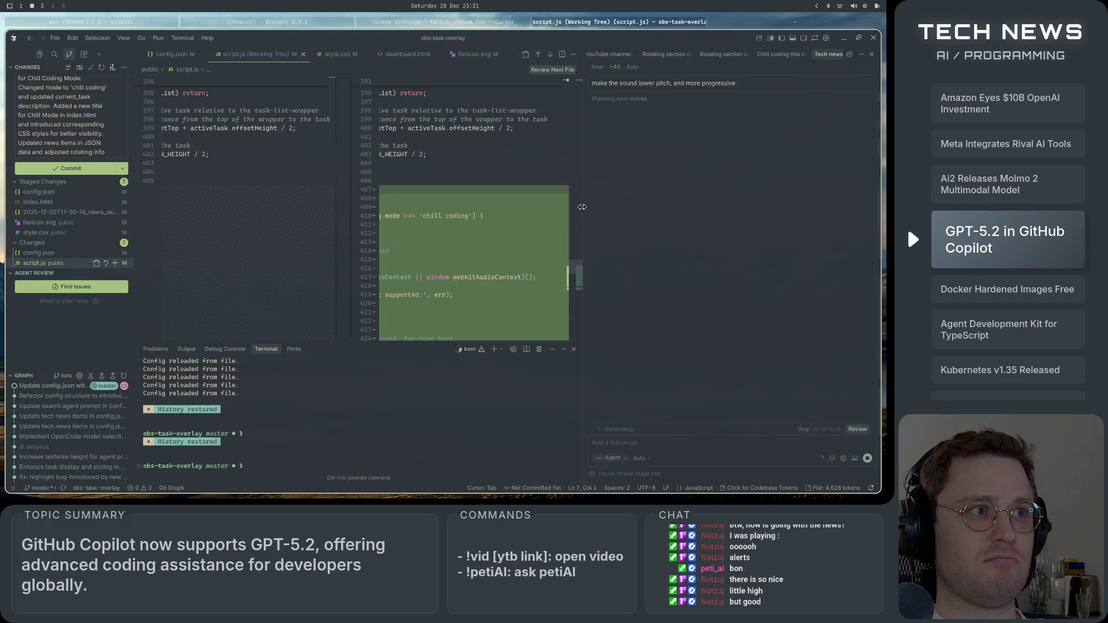
# - Widen the chat panel and read playTaskSwitchSoundbite's 800-to-1000 Hz beep in the script.js diff
pyautogui.moveTo(583, 210); pyautogui.dragTo(504, 209)
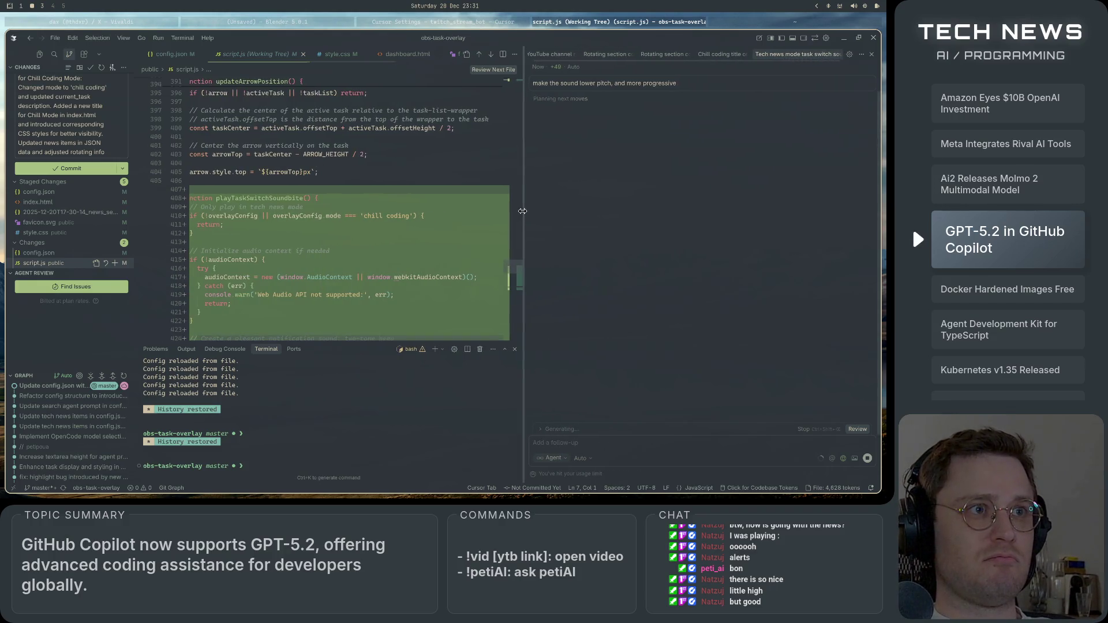
pyautogui.scroll(-12, 454, 281)
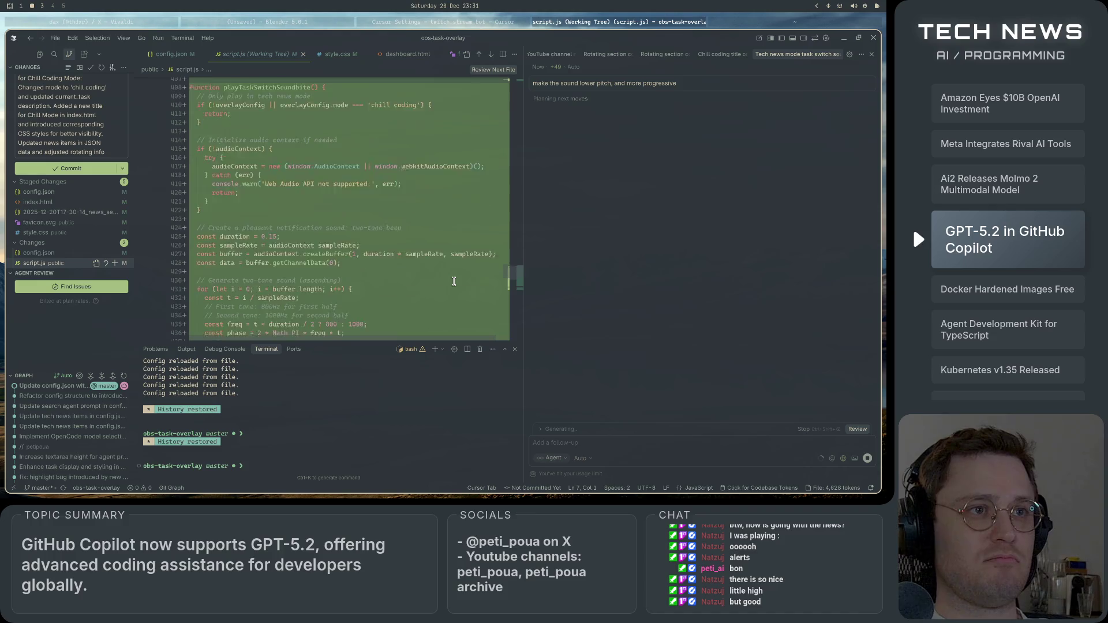
pyautogui.scroll(10, 453, 281)
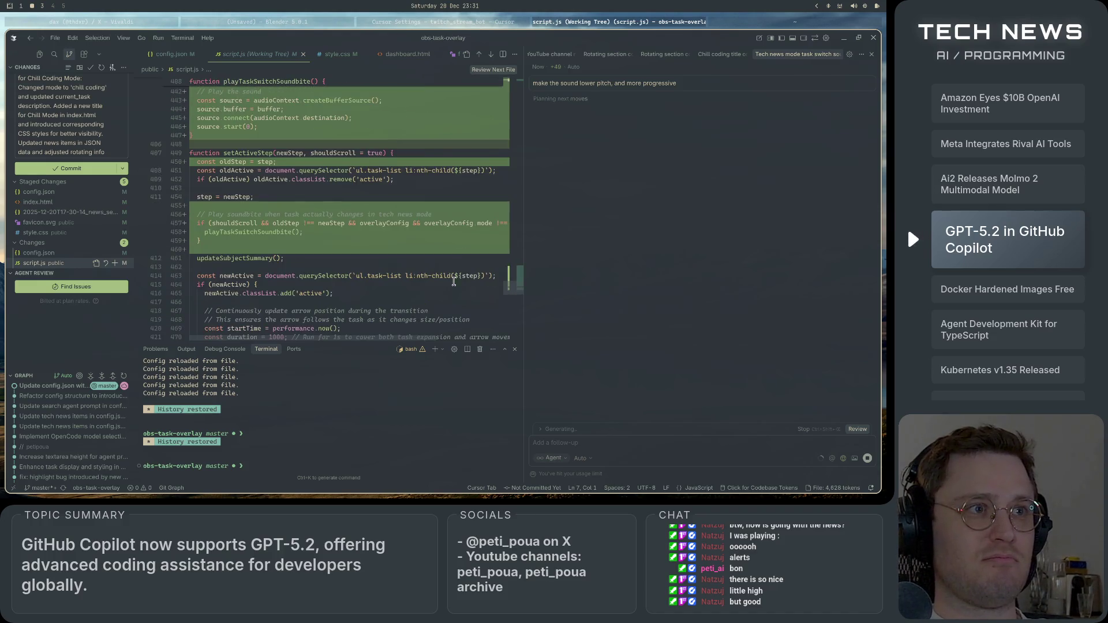
pyautogui.scroll(-2, 454, 281)
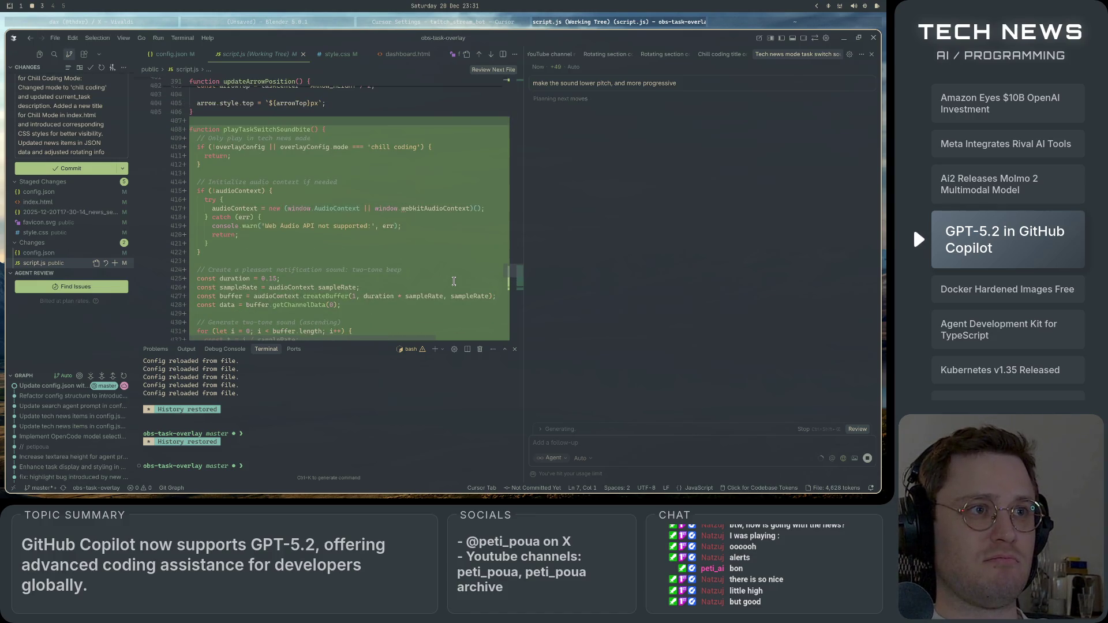
pyautogui.scroll(-6, 454, 281)
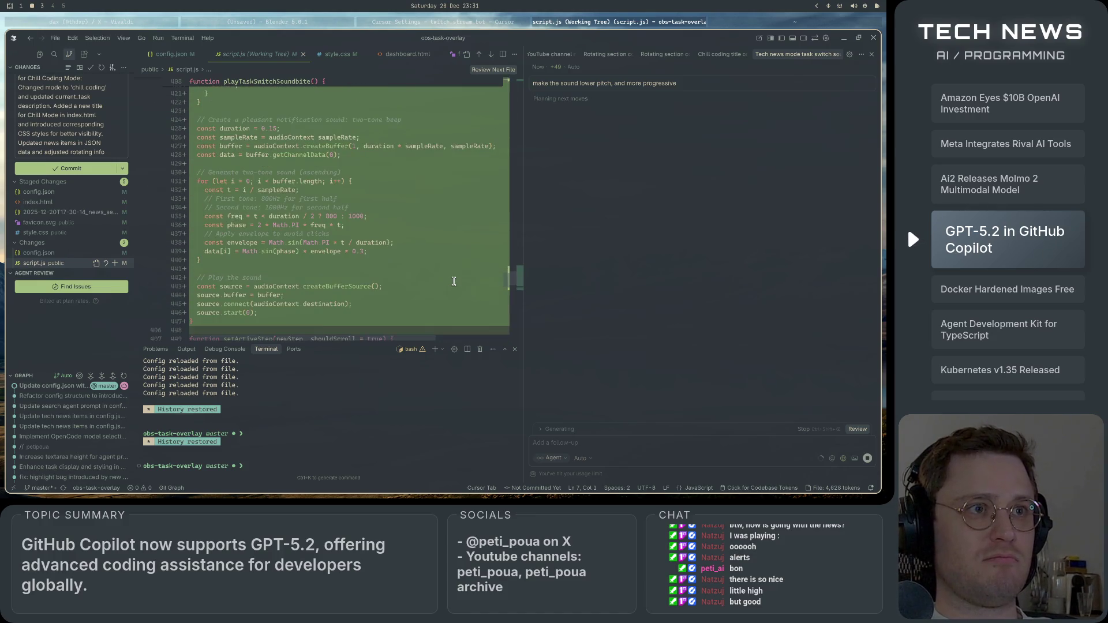
pyautogui.scroll(5, 454, 281)
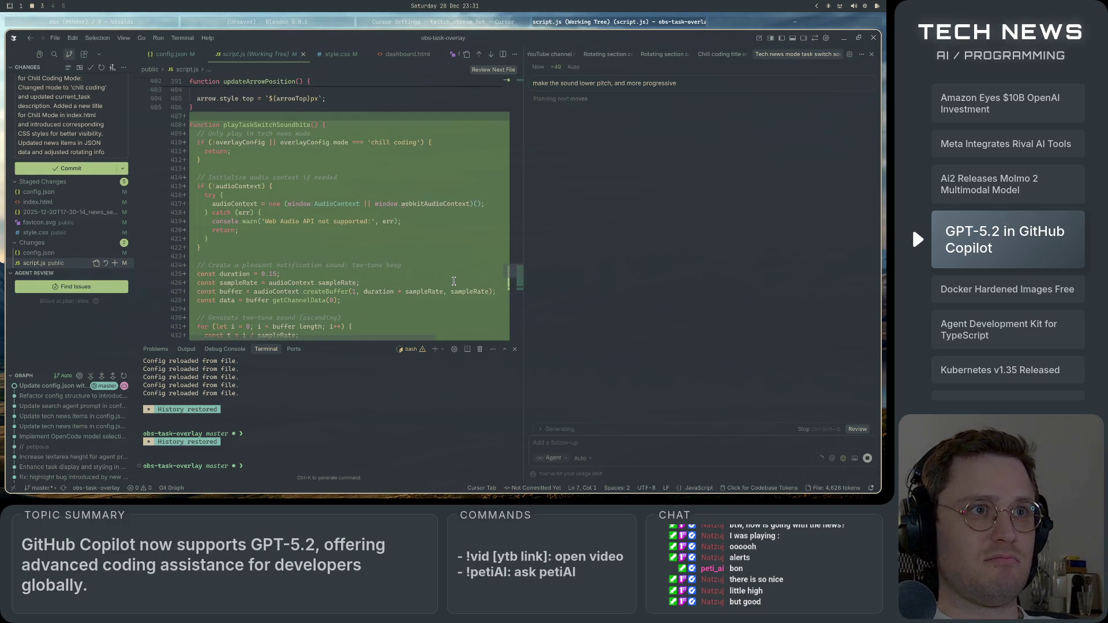
pyautogui.scroll(-6, 454, 281)
pyautogui.hscroll(3, 454, 281)
pyautogui.hscroll(-3, 454, 281)
pyautogui.scroll(-5, 454, 281)
pyautogui.hscroll(-2, 454, 281)
pyautogui.scroll(5, 450, 297)
pyautogui.scroll(3, 446, 313)
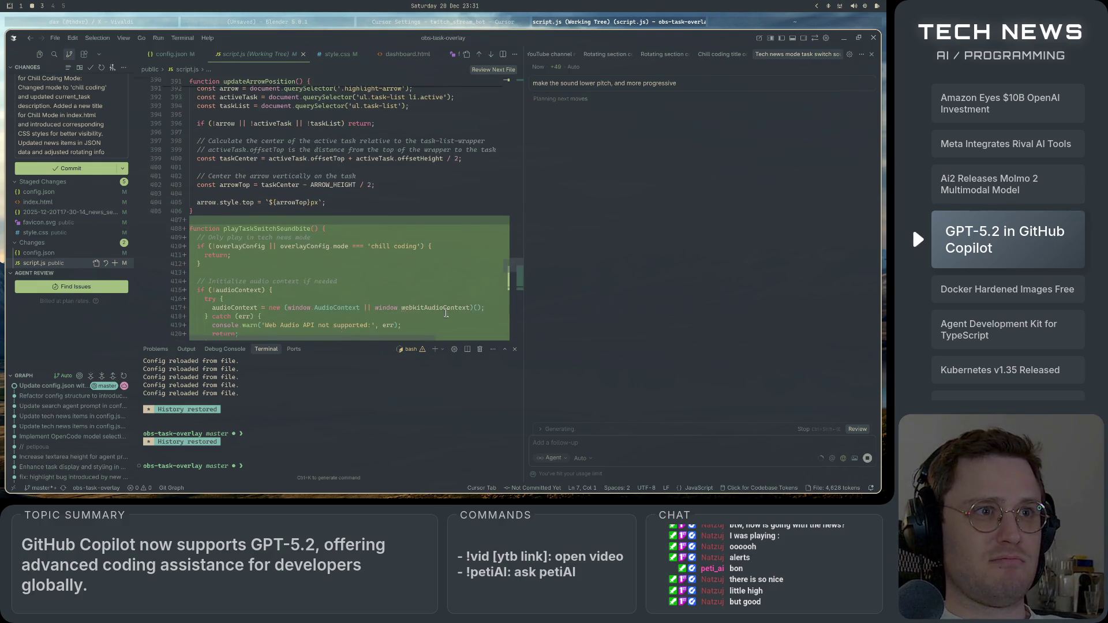
pyautogui.scroll(-3, 446, 313)
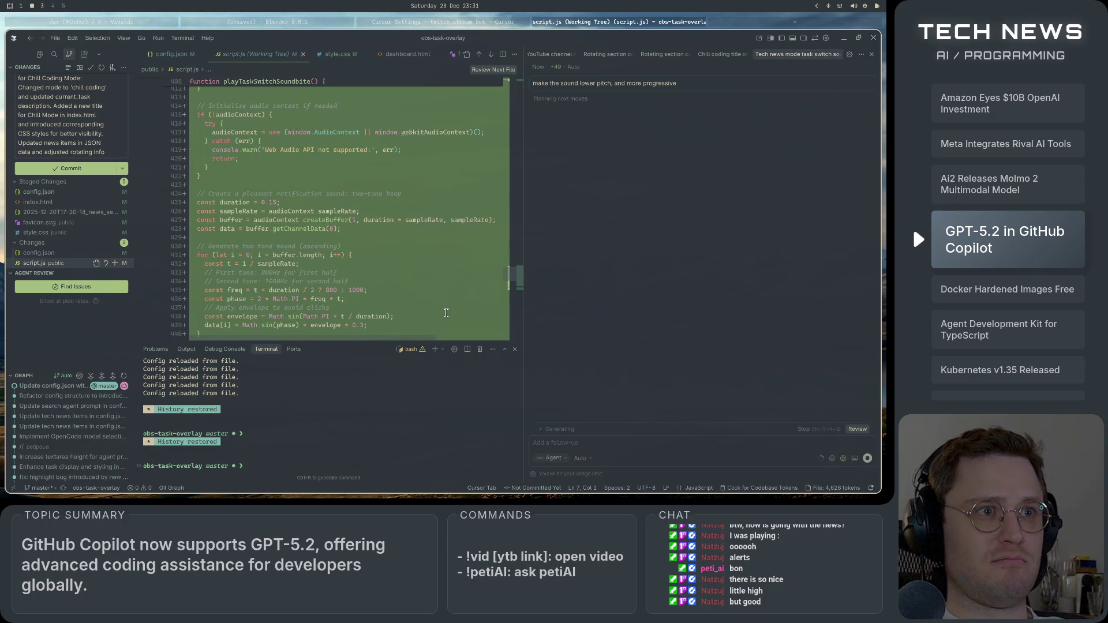
pyautogui.scroll(-3, 447, 313)
# - Commit the Chill Coding Mode changes while the agent rewrites the soundbite as a 350–450 Hz sweep
pyautogui.click(71, 167)
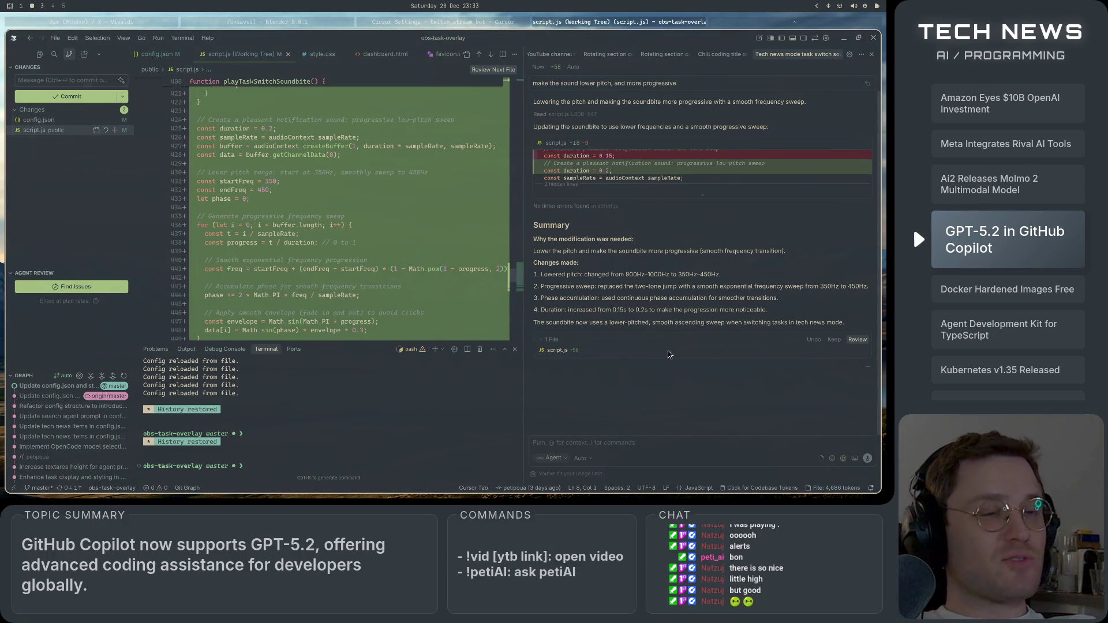
pyautogui.press('super+1')
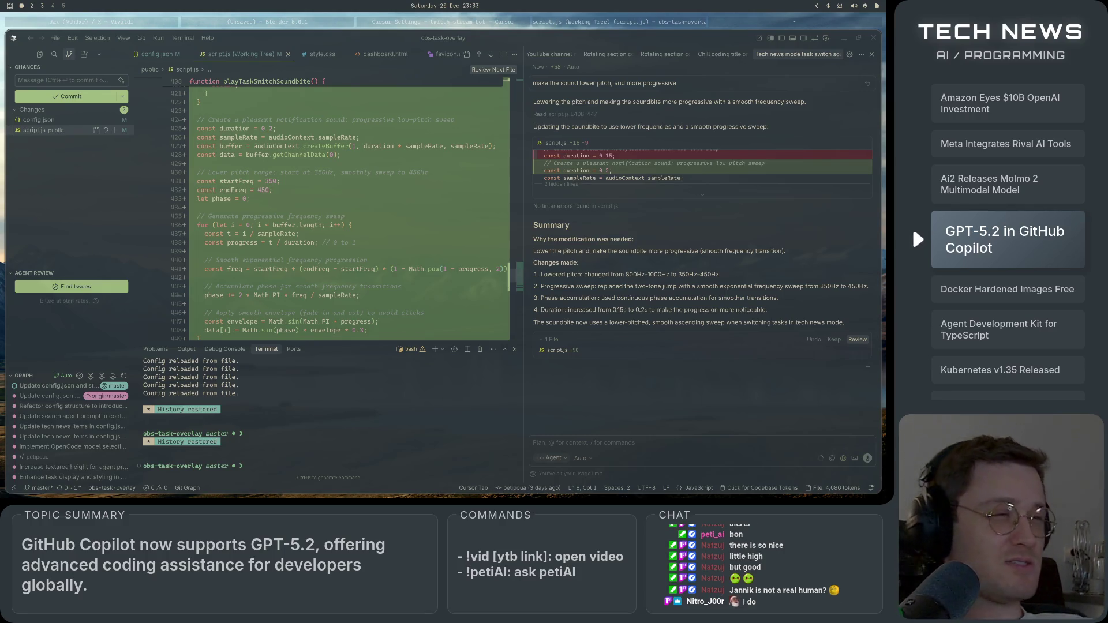
pyautogui.scroll(10, 715, 335)
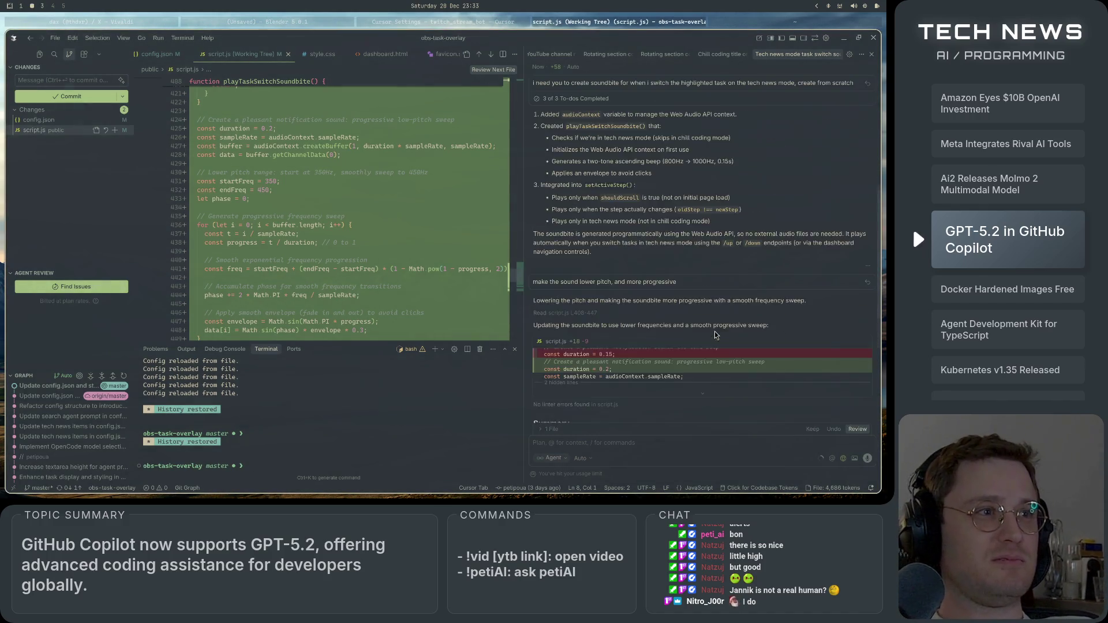
pyautogui.scroll(-10, 714, 335)
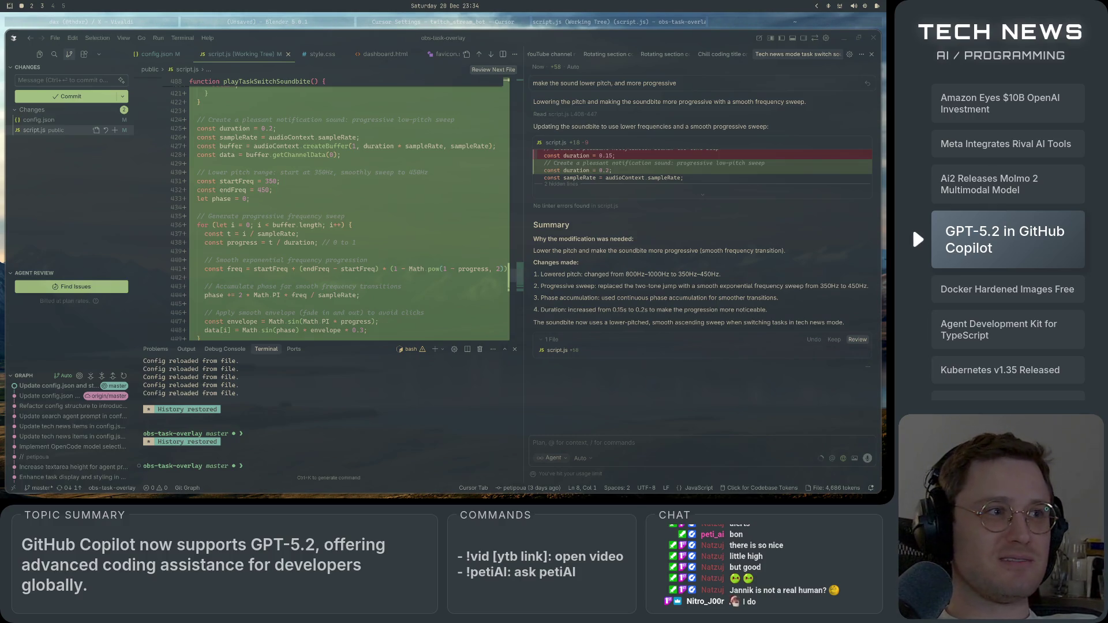
pyautogui.scroll(10, 751, 320)
pyautogui.scroll(-10, 725, 376)
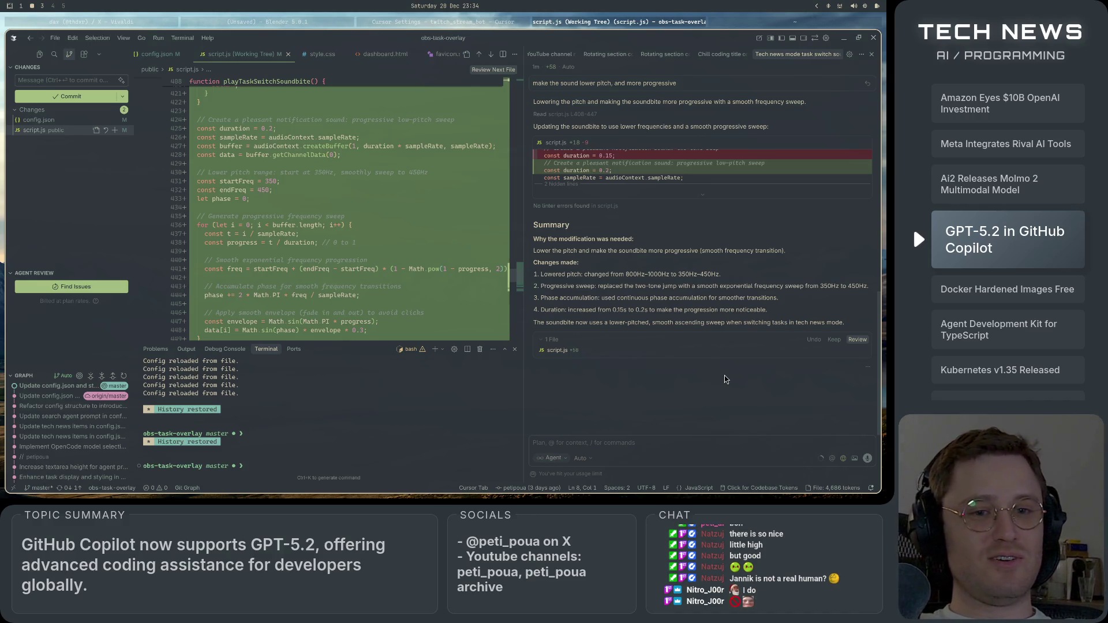
pyautogui.press('super+1')
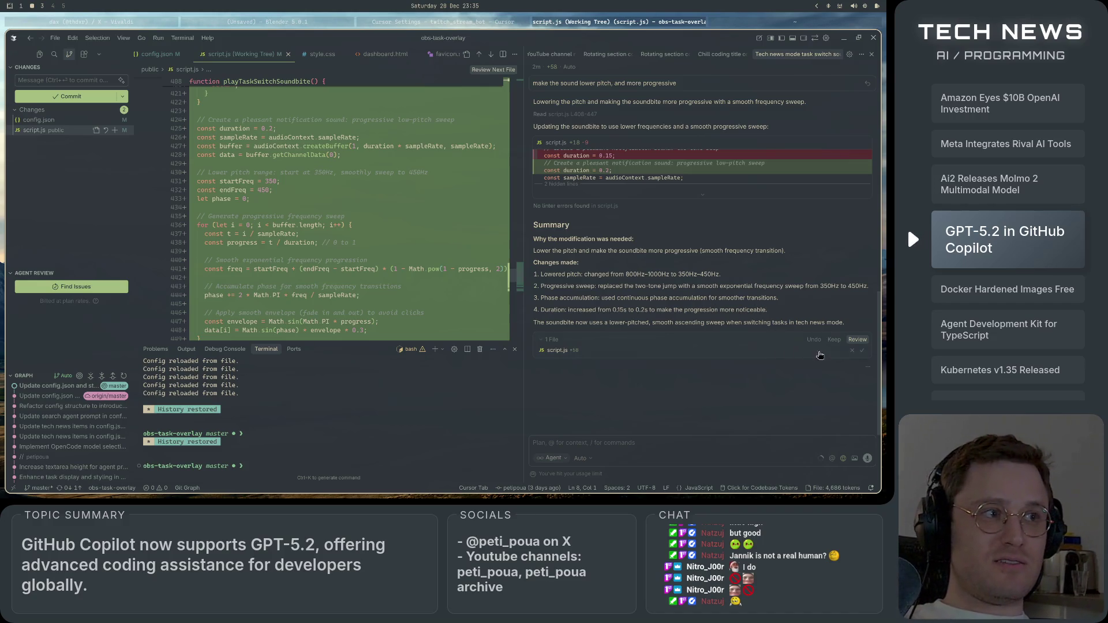
pyautogui.click(834, 340)
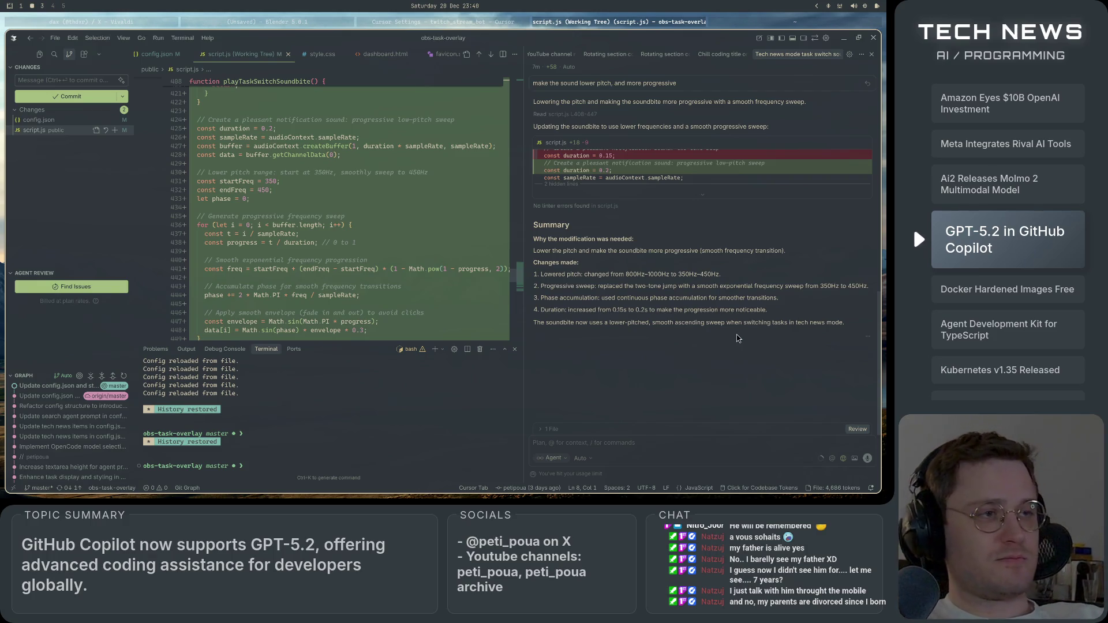
pyautogui.scroll(5, 738, 338)
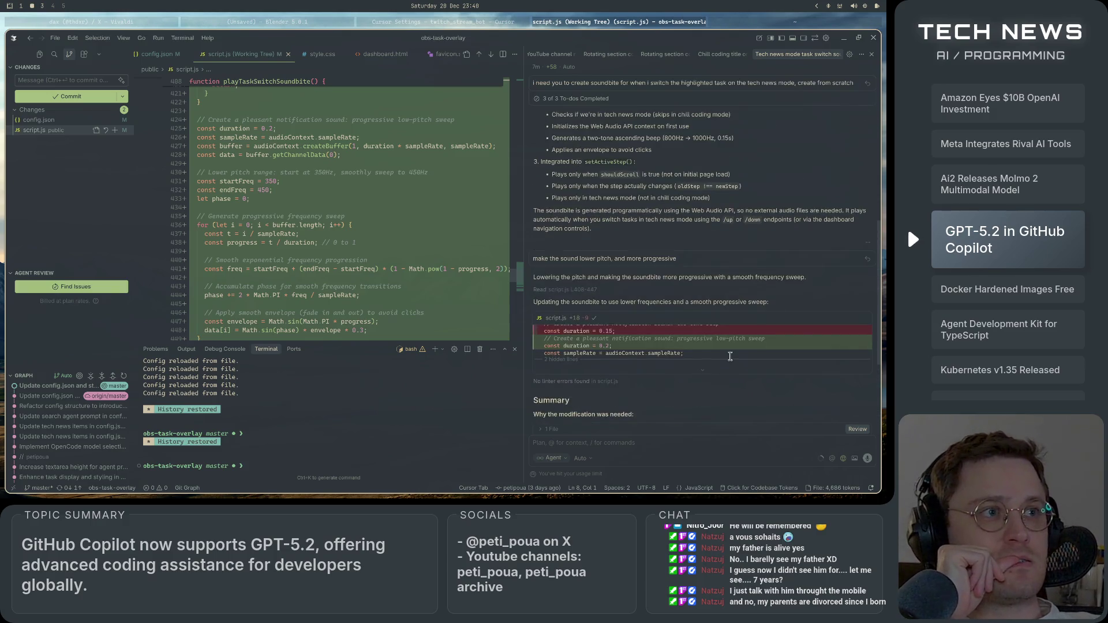
pyautogui.scroll(-5, 738, 338)
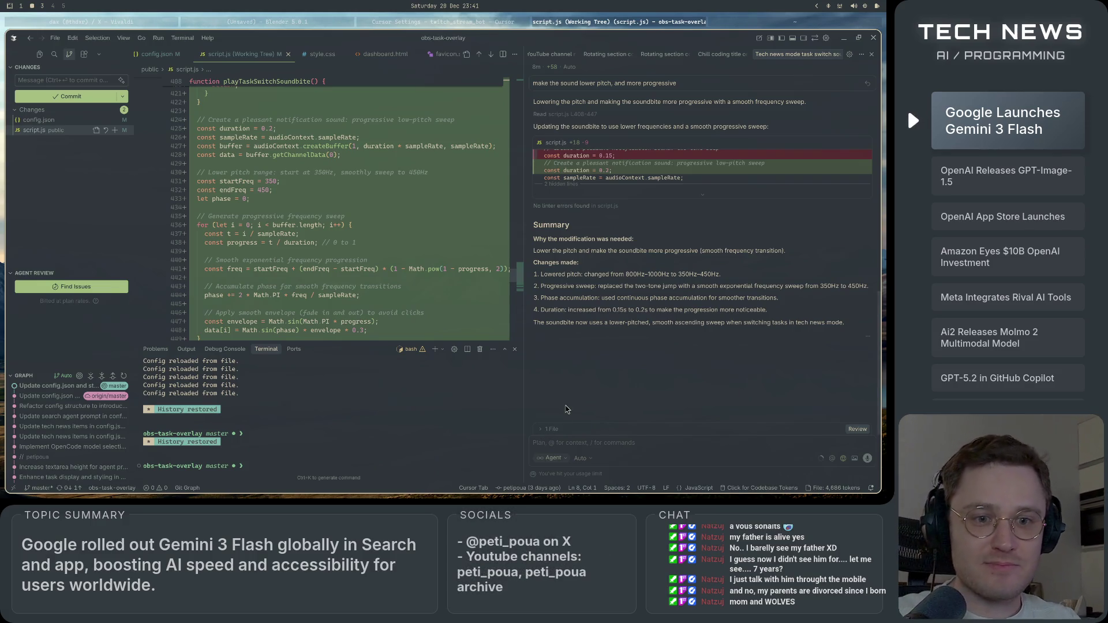
# - Scroll the vertical tab bar and open the TechCrunch Gemini 3 Flash article tab
pyautogui.click(443, 23)
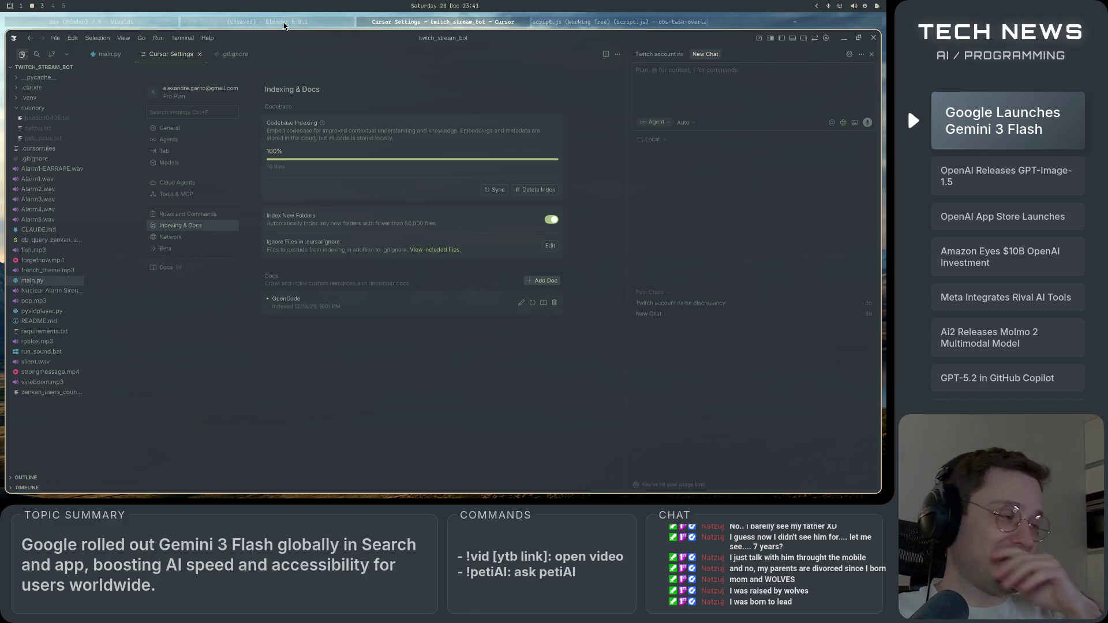
pyautogui.scroll(2, 231, 22)
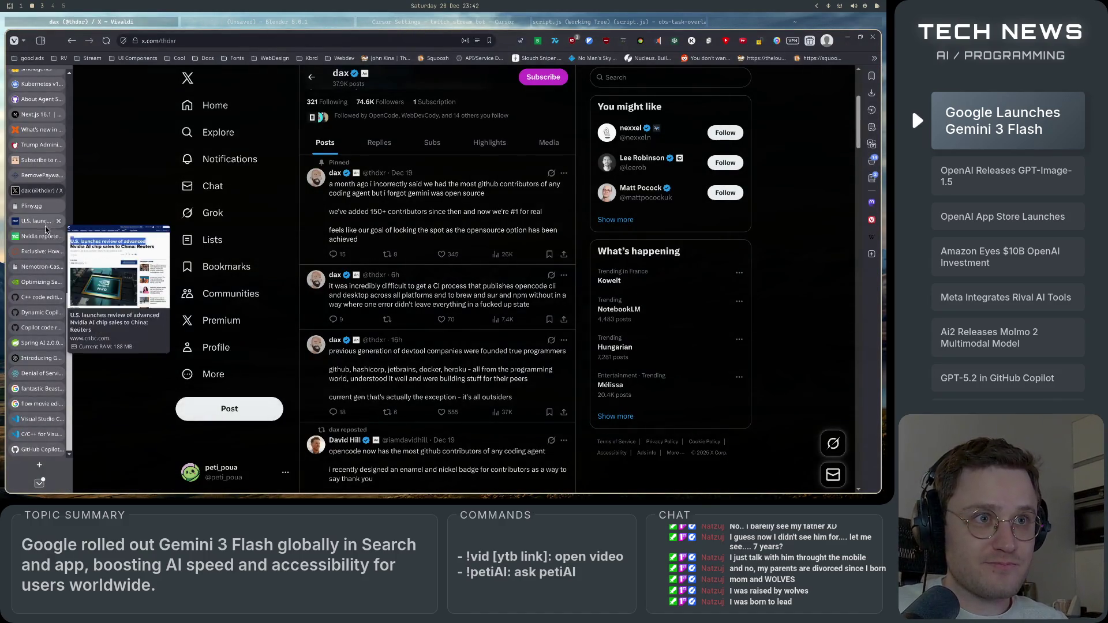
pyautogui.scroll(1, 39, 347)
pyautogui.scroll(-3, 40, 351)
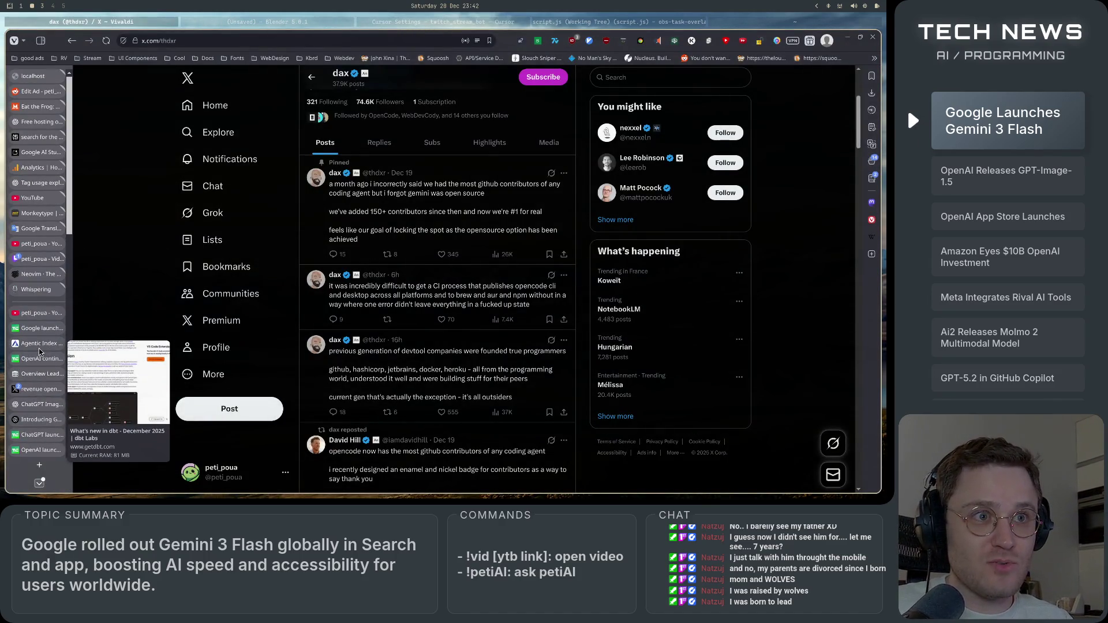
pyautogui.scroll(-5, 39, 352)
pyautogui.scroll(10, 39, 351)
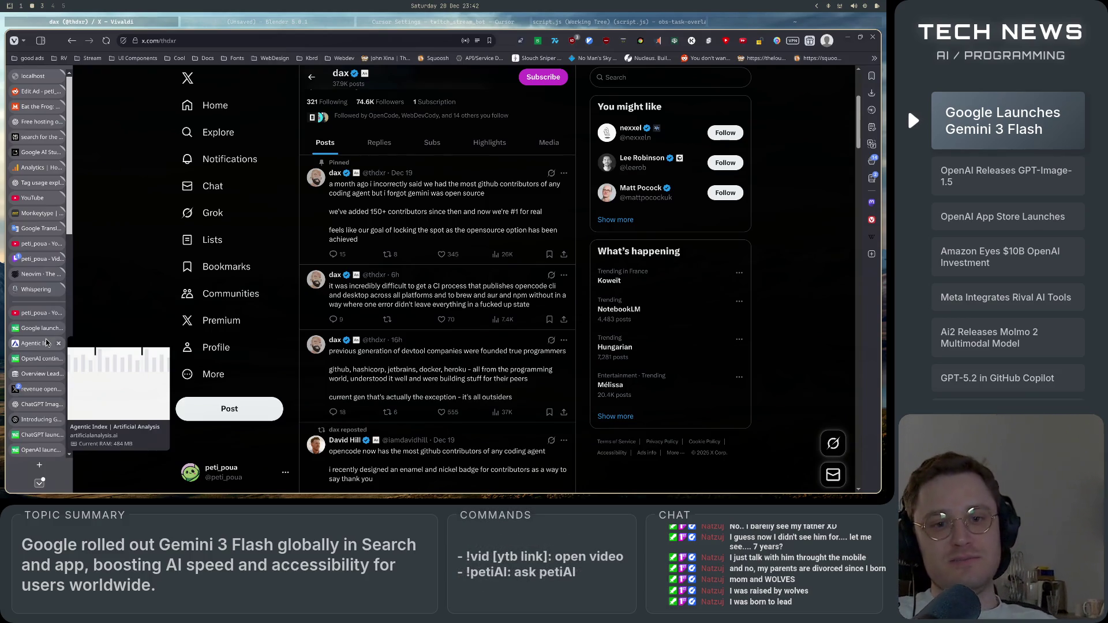
pyautogui.scroll(-10, 40, 346)
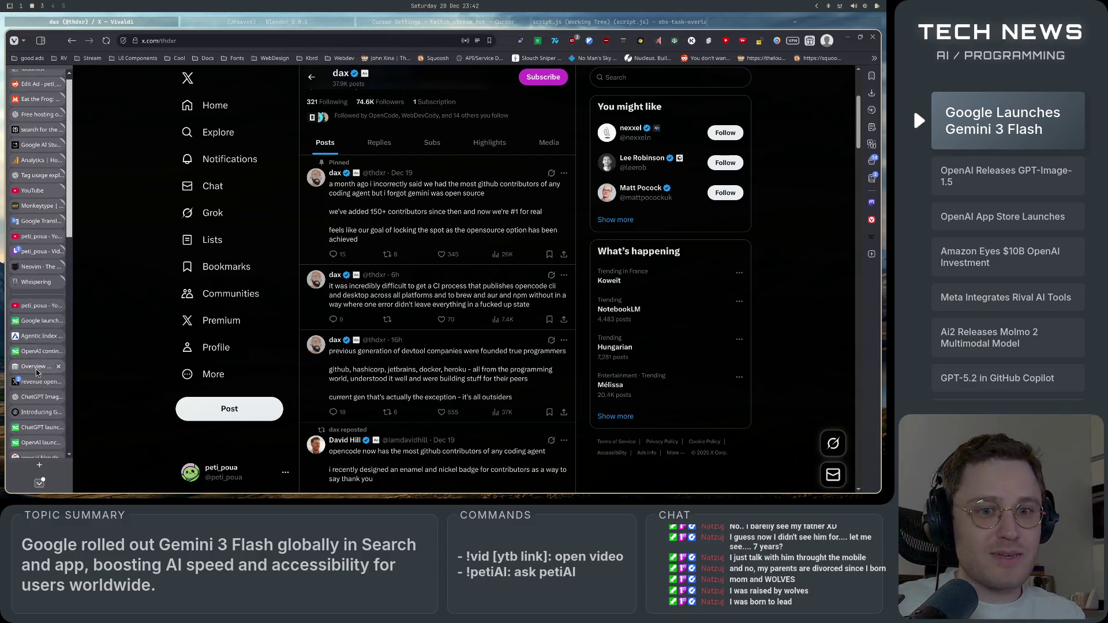
pyautogui.scroll(10, 40, 439)
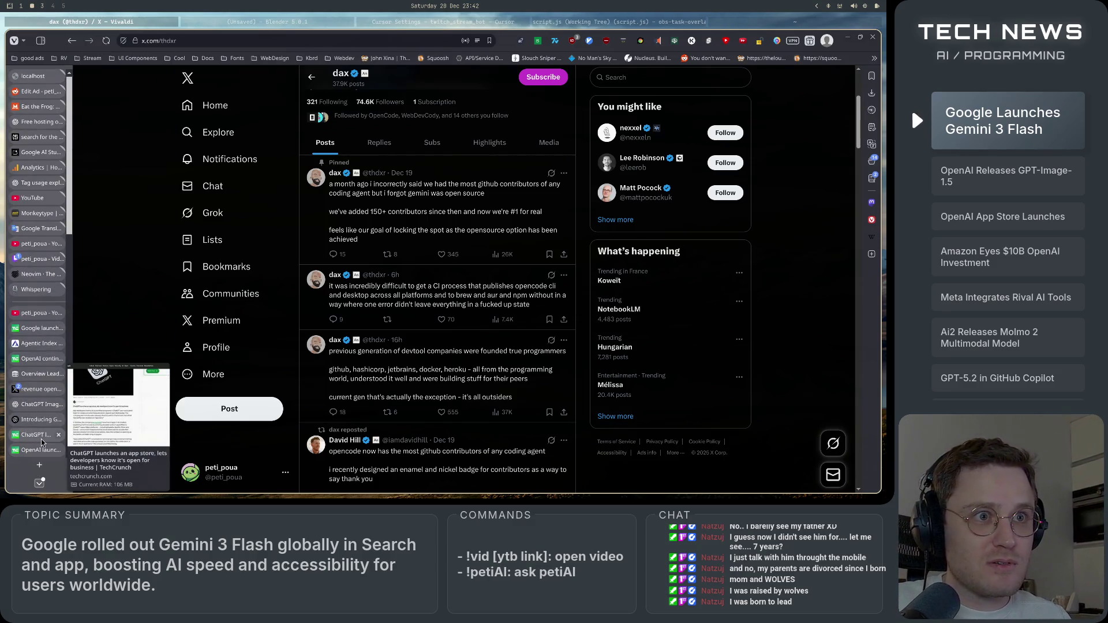
pyautogui.click(36, 329)
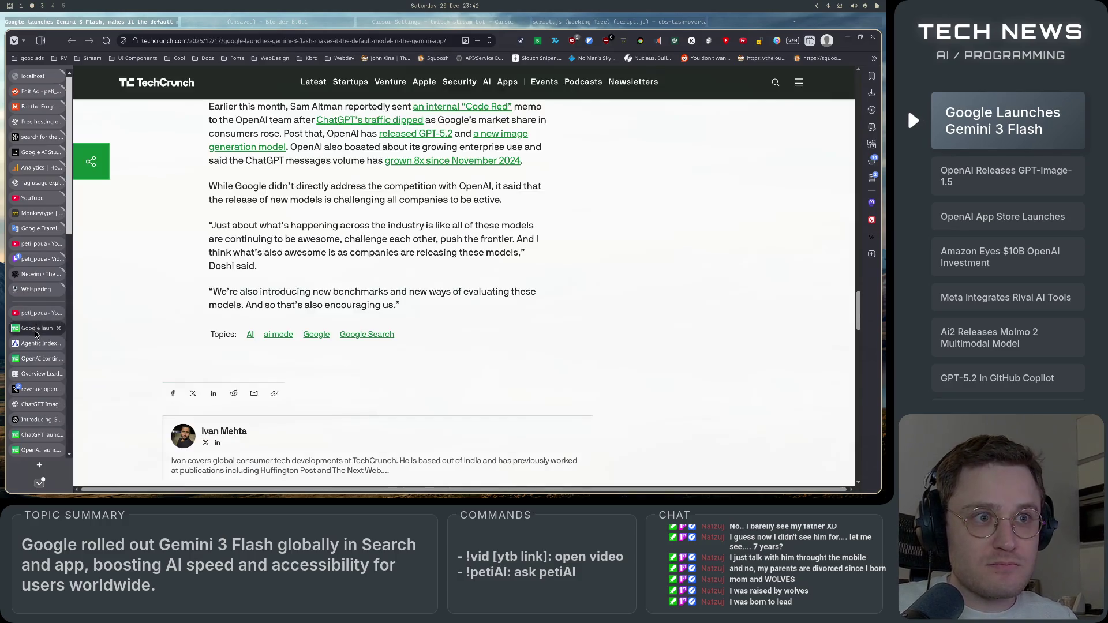
# - Close all tabs below the Gemini 3 Flash article and open a new Start Page tab
pyautogui.rightClick(35, 330)
pyautogui.moveTo(211, 302)
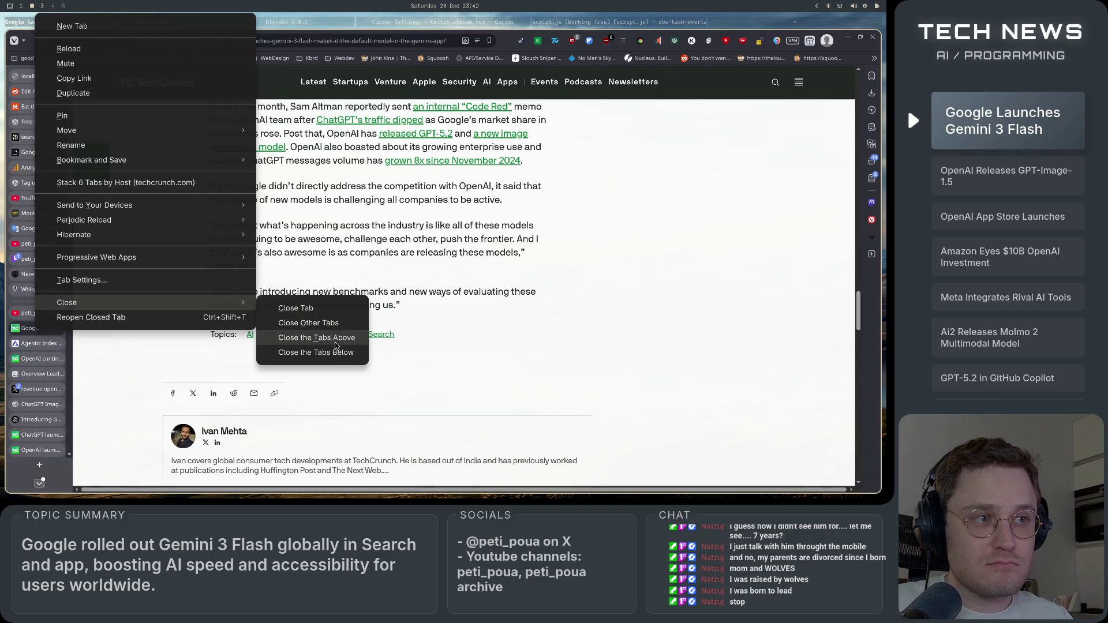
pyautogui.press('Escape')
pyautogui.press('Escape')
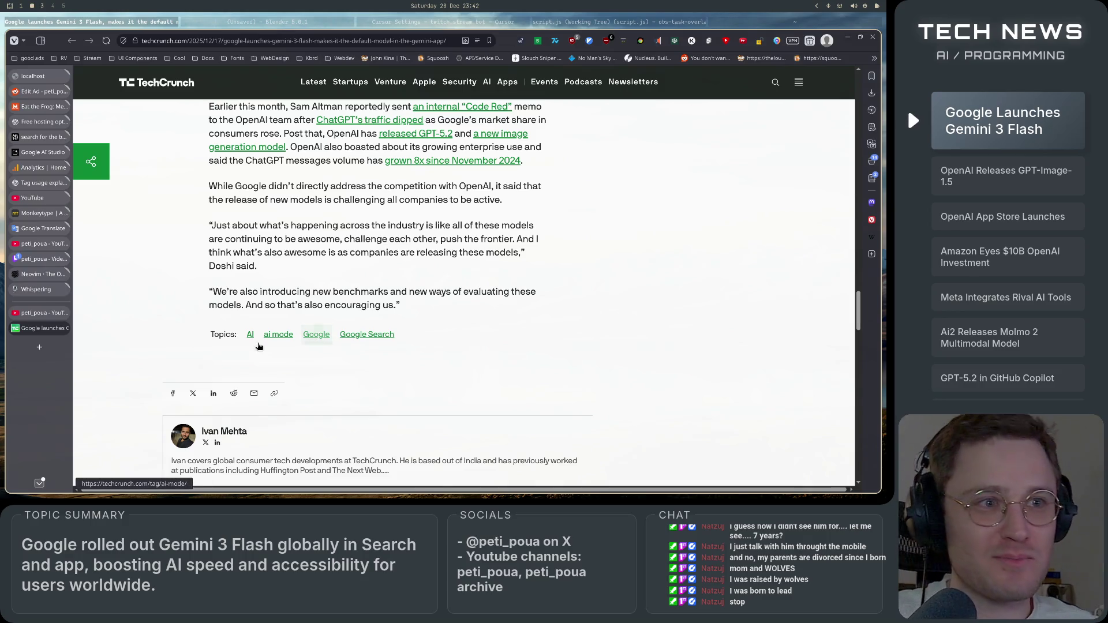
pyautogui.click(39, 346)
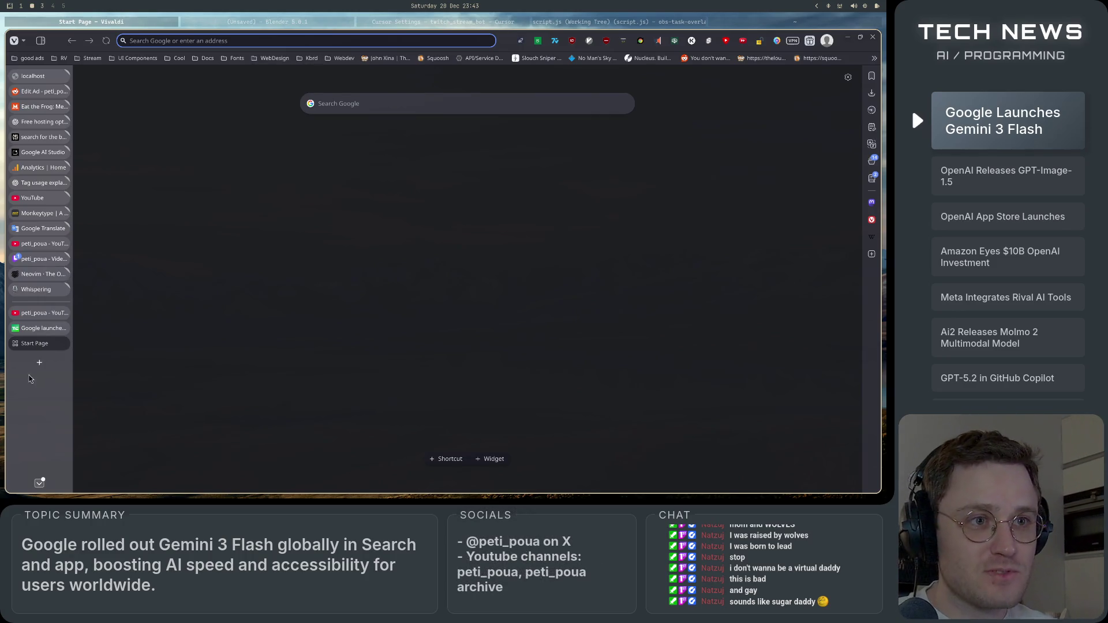
pyautogui.click(328, 39)
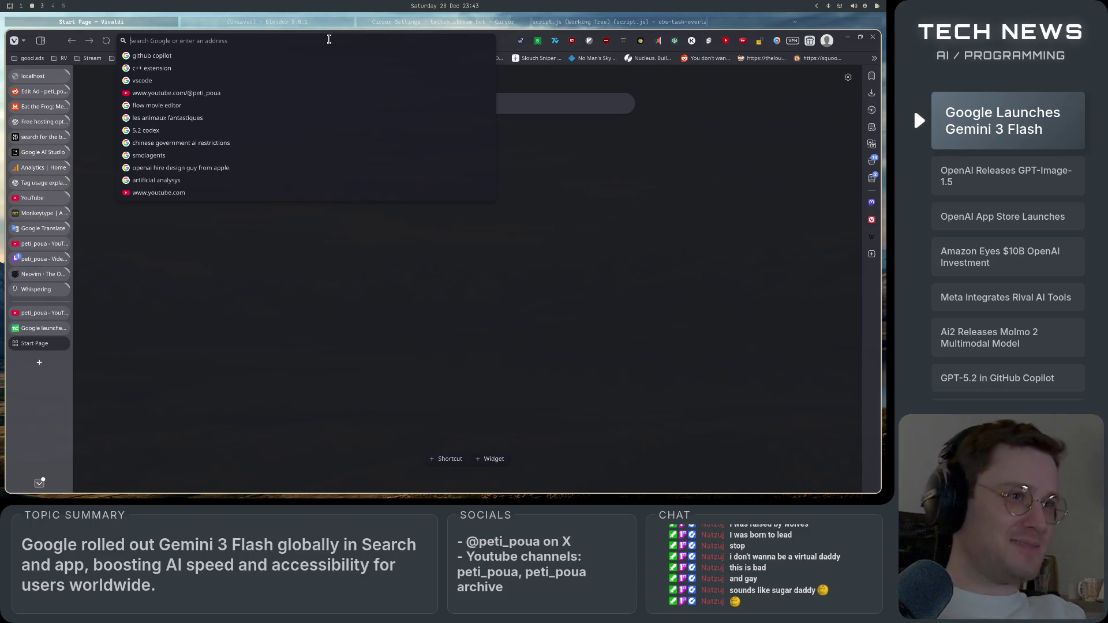
pyautogui.click(584, 26)
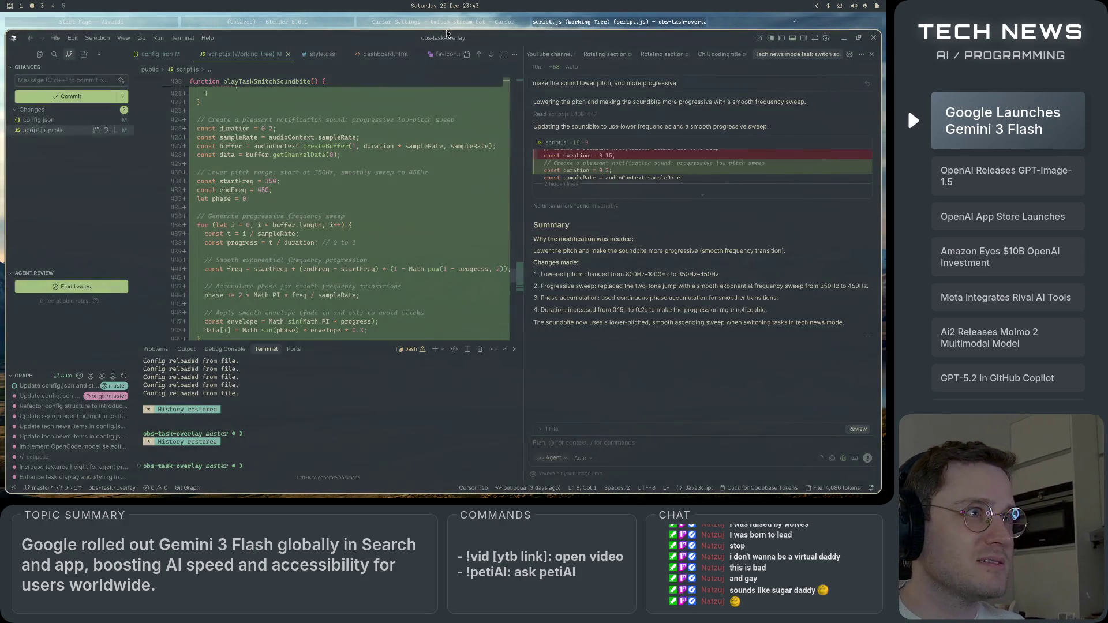
pyautogui.click(446, 28)
pyautogui.click(150, 21)
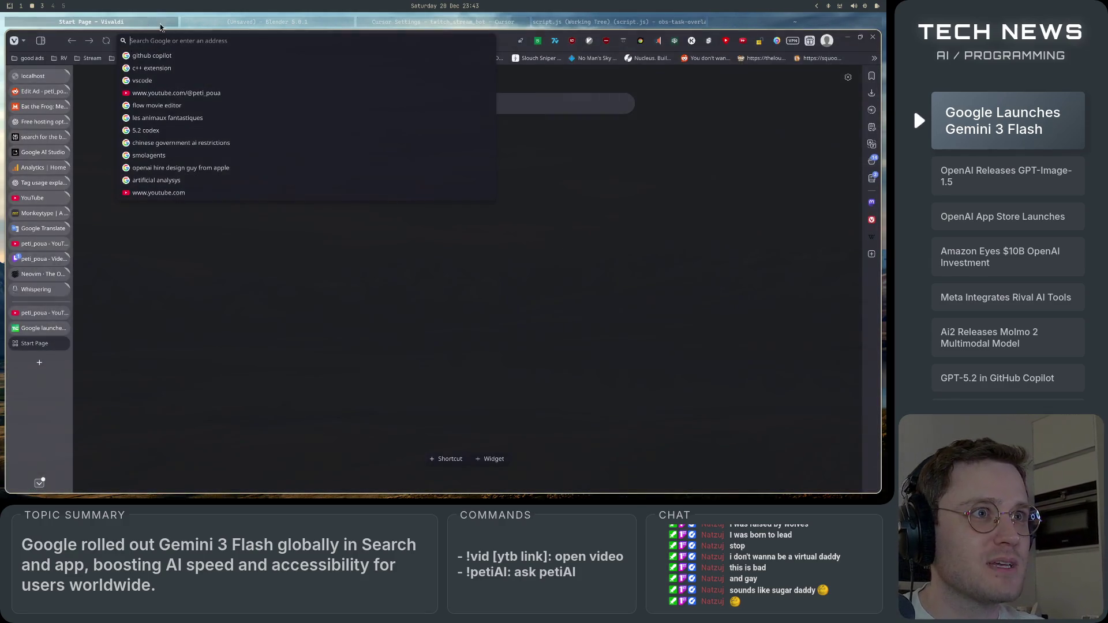
# - Search YouTube for 'sound notification' from the suggested channel page
pyautogui.click(223, 98)
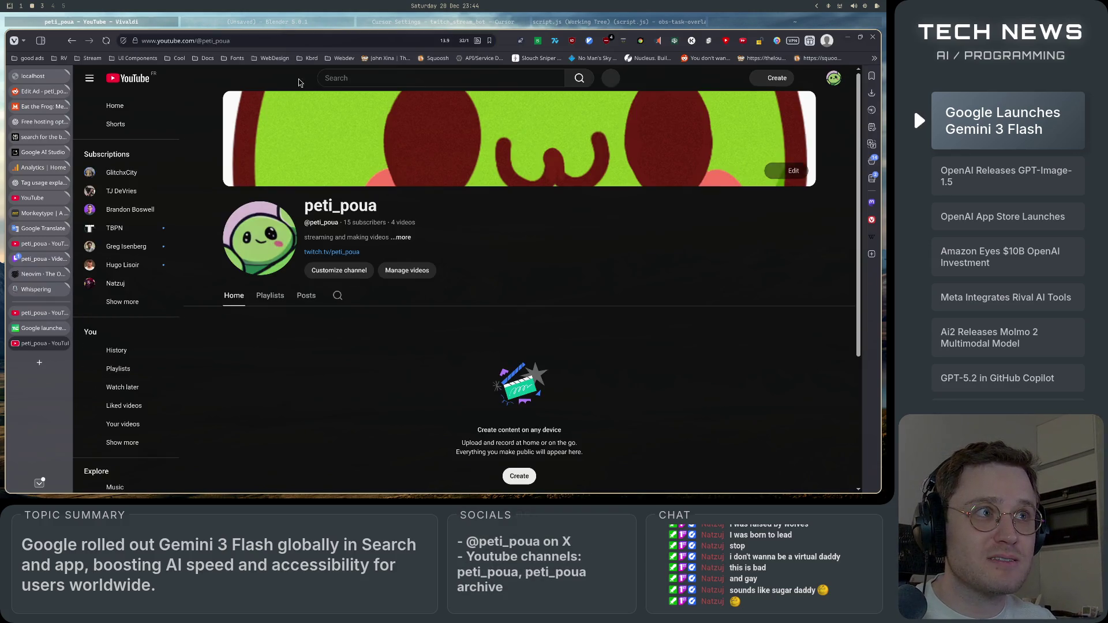
pyautogui.click(392, 82)
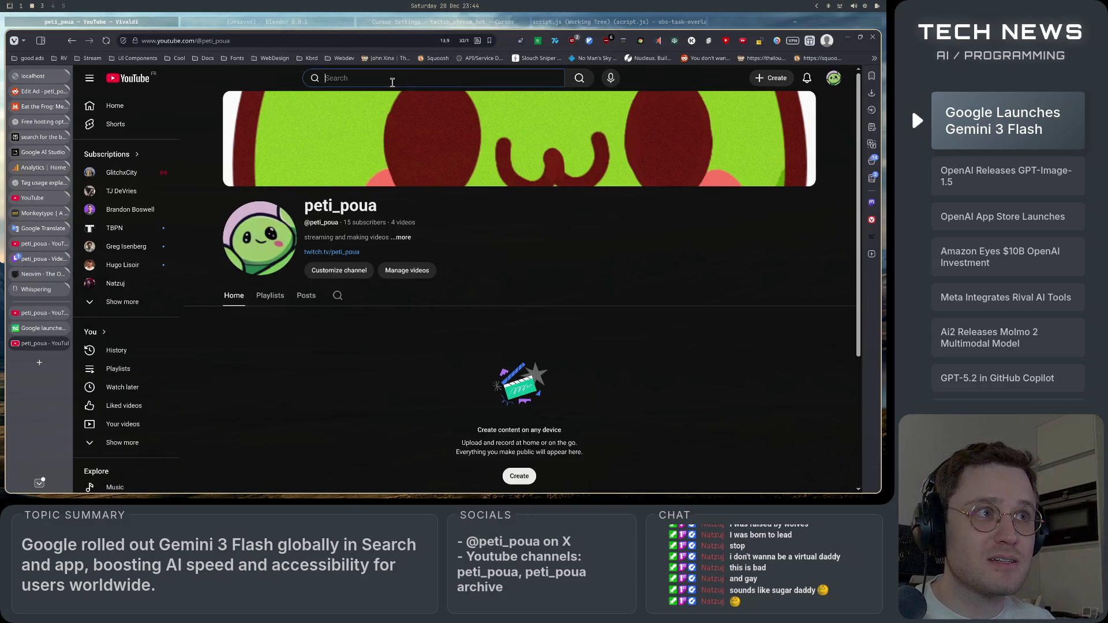
pyautogui.write('sound ')
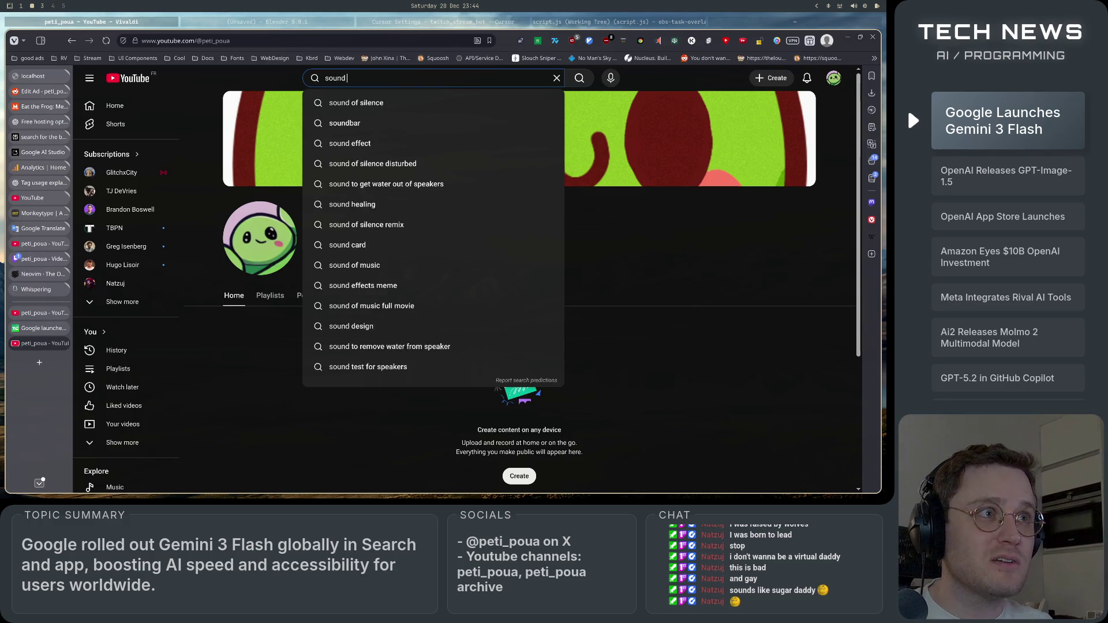
pyautogui.write('notification')
pyautogui.press('Return')
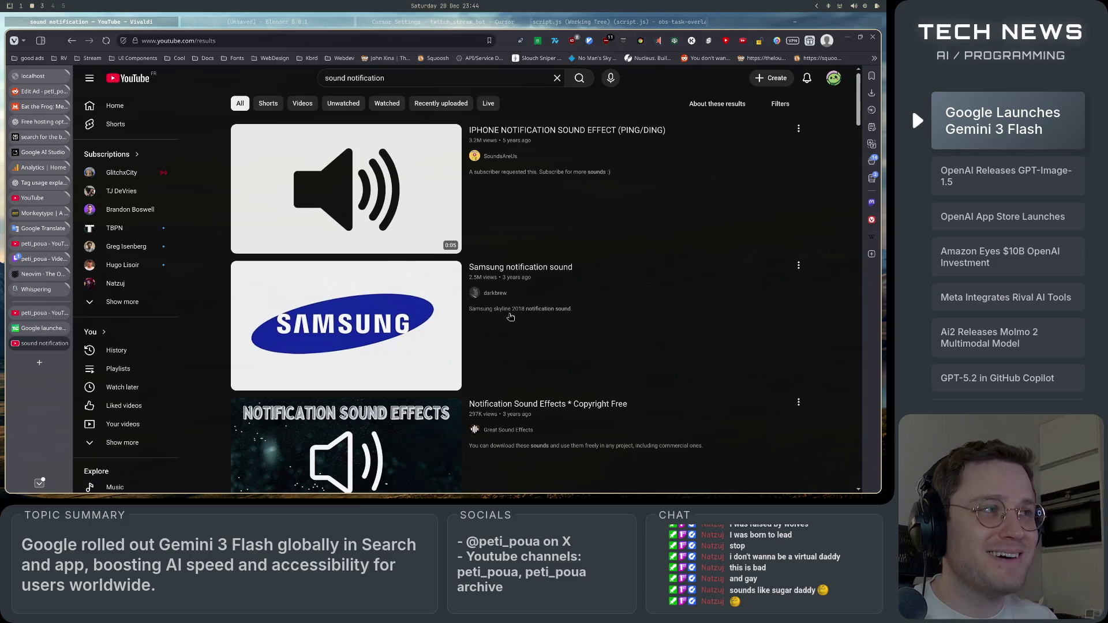
# - Set the system volume to 60% while previewing the notification sound results
pyautogui.moveTo(510, 316)
pyautogui.press('XF86AudioRaiseVolume')
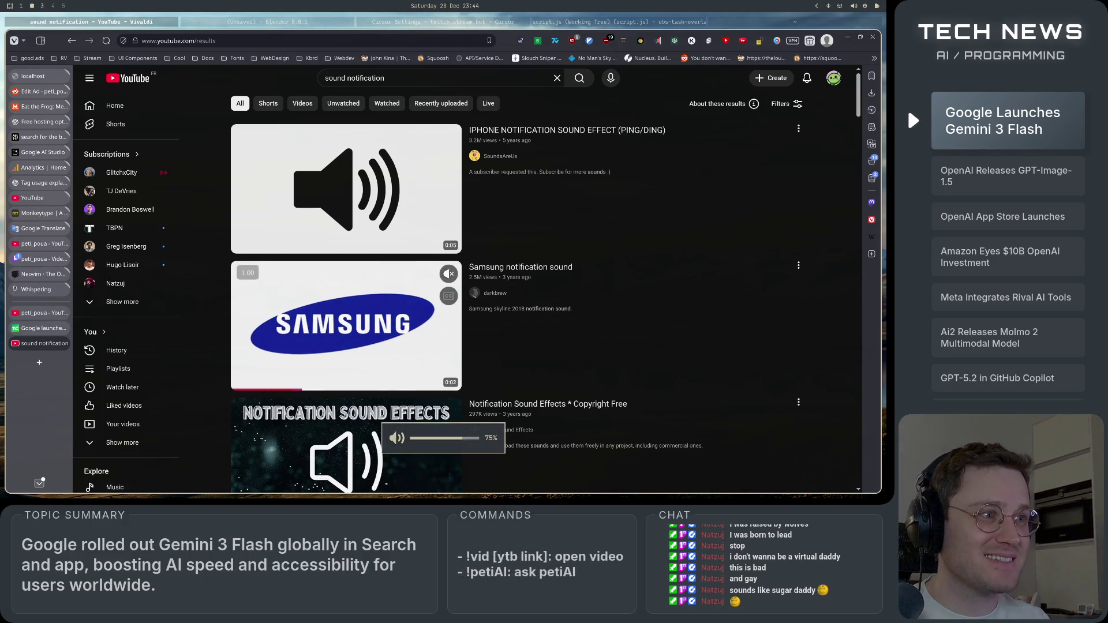
pyautogui.press('XF86AudioLowerVolume')
pyautogui.press('XF86AudioLowerVolume')
pyautogui.press('XF86AudioLowerVolume')
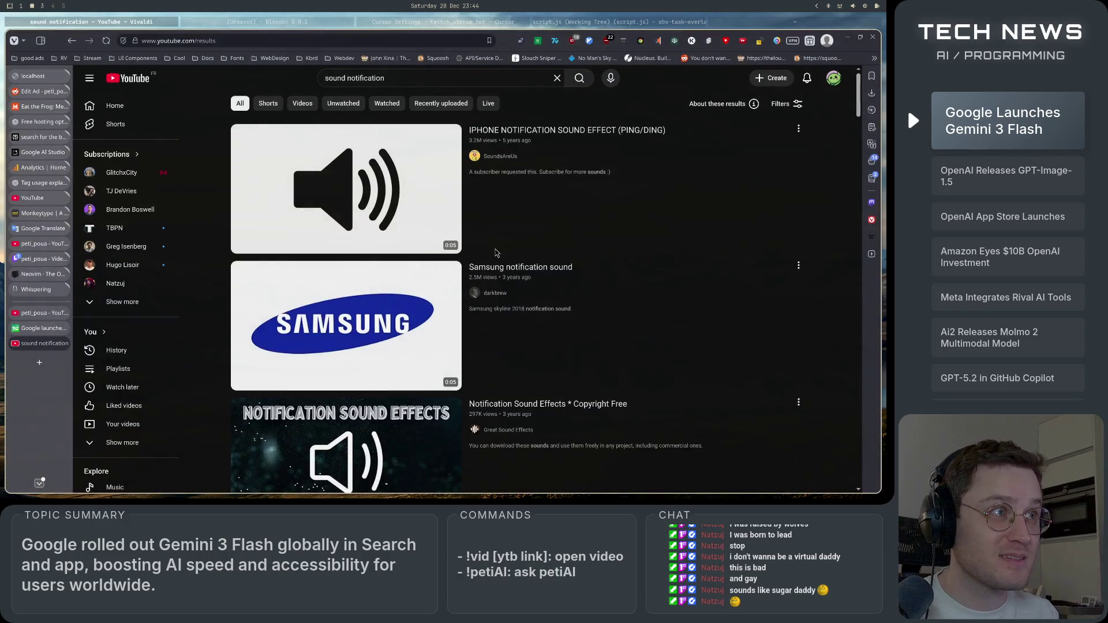
pyautogui.click(407, 76)
# - Search for 'notification sound copyright free'
pyautogui.write('copyright free')
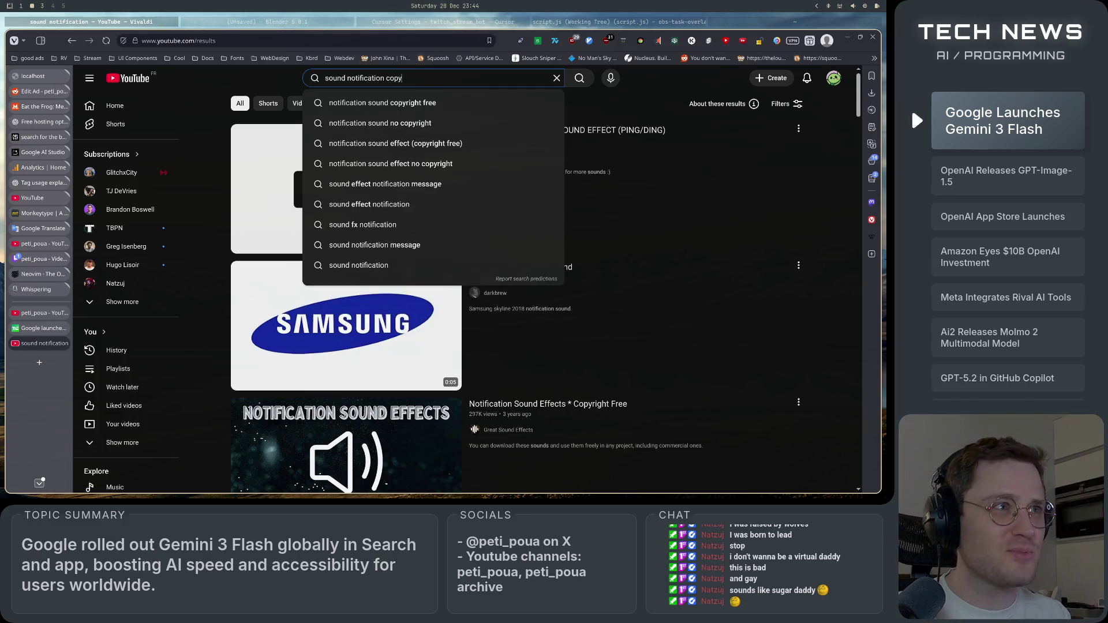
pyautogui.press('Down')
pyautogui.press('Return')
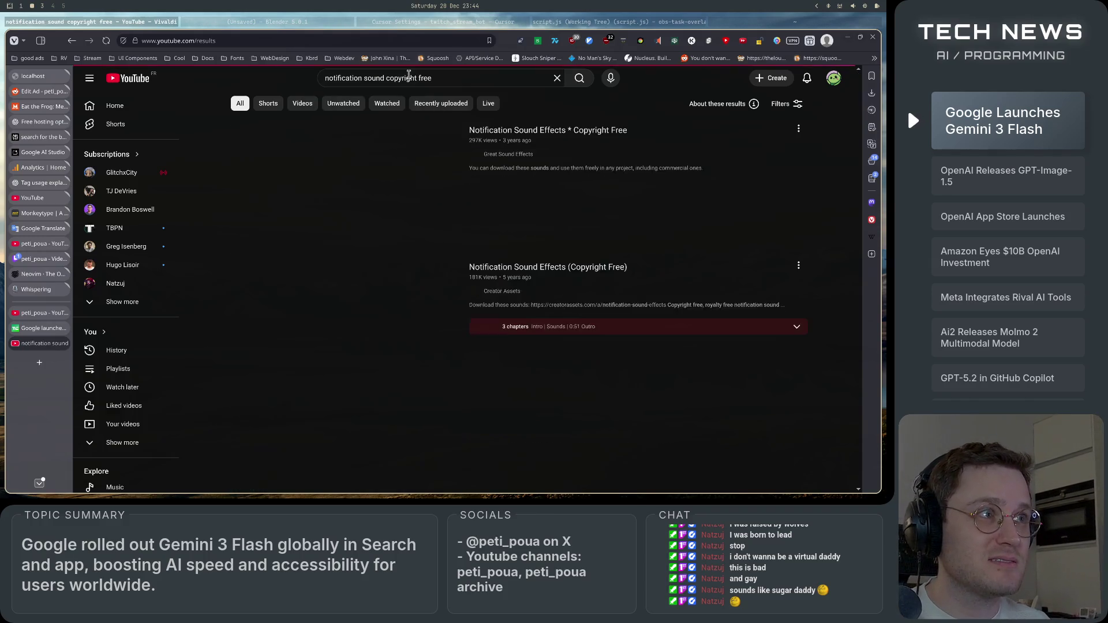
# - Play the Notification Sound Effects * Copyright Free video unmuted, then return to the results
pyautogui.click(309, 200)
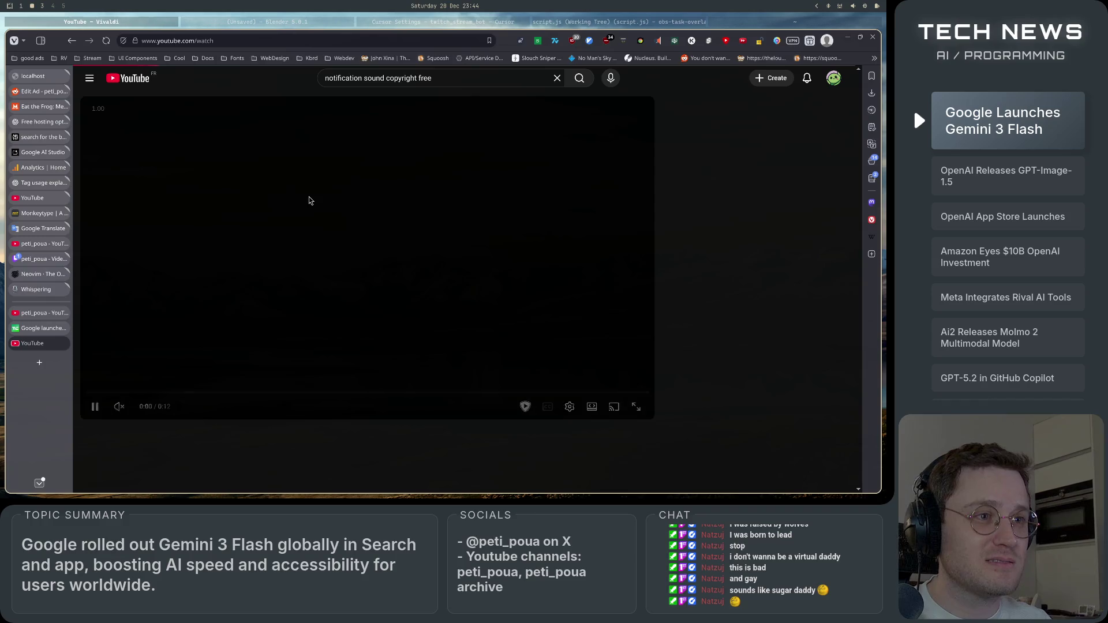
pyautogui.click(137, 408)
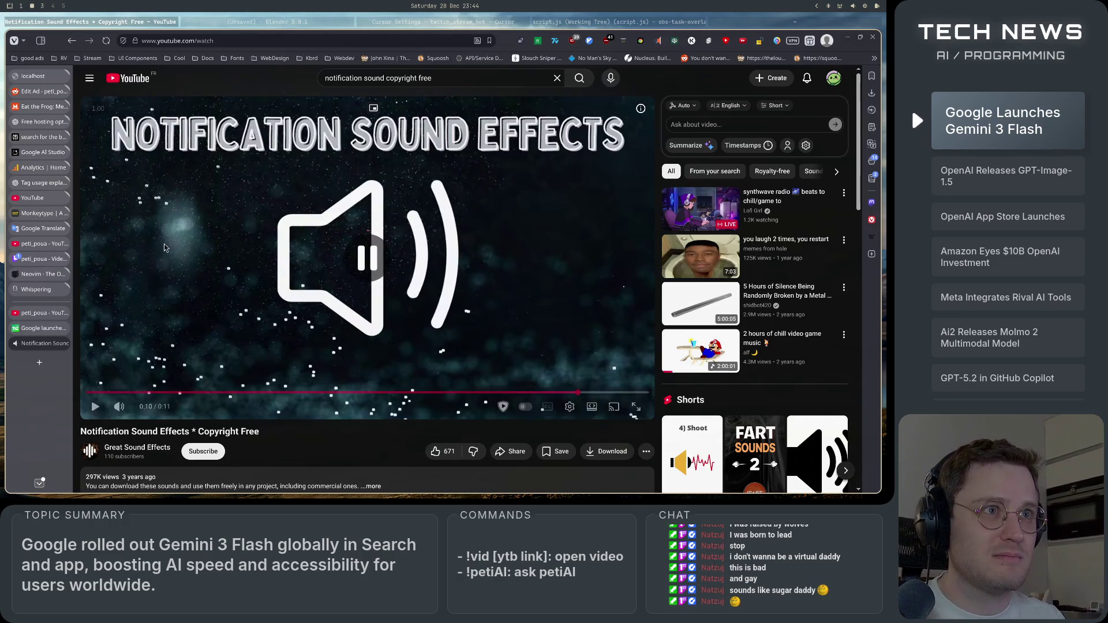
pyautogui.hotkey('alt', 'Left')
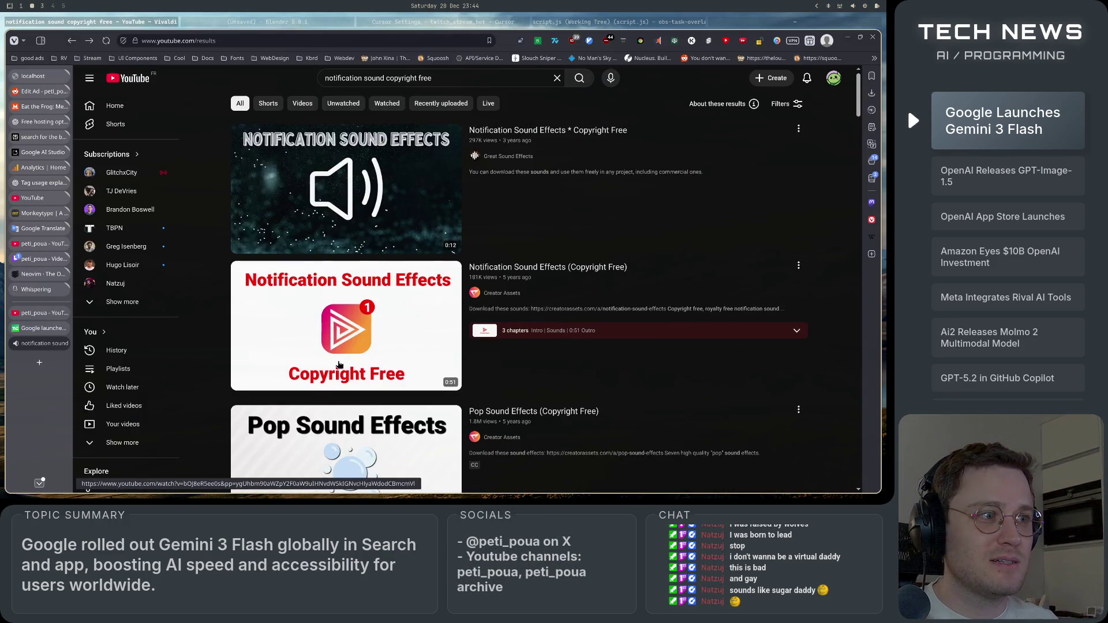
# - Open the Pop Sound Effects (Copyright Free) video and jump to its pop at 0:21
pyautogui.scroll(-3, 339, 360)
pyautogui.hotkey('alt', 'Right')
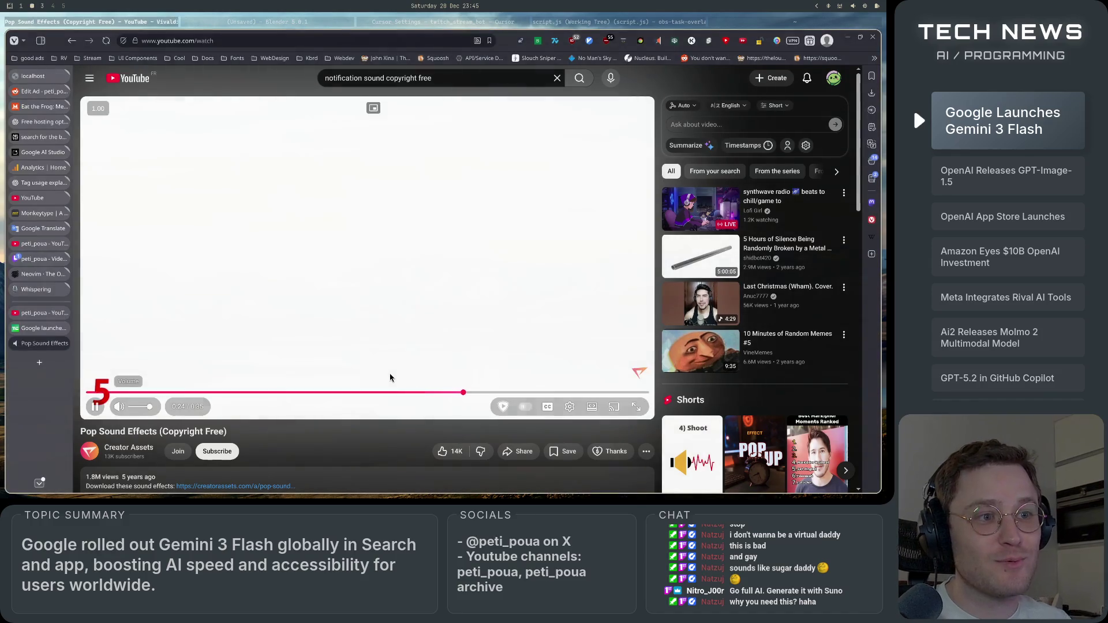
pyautogui.click(417, 393)
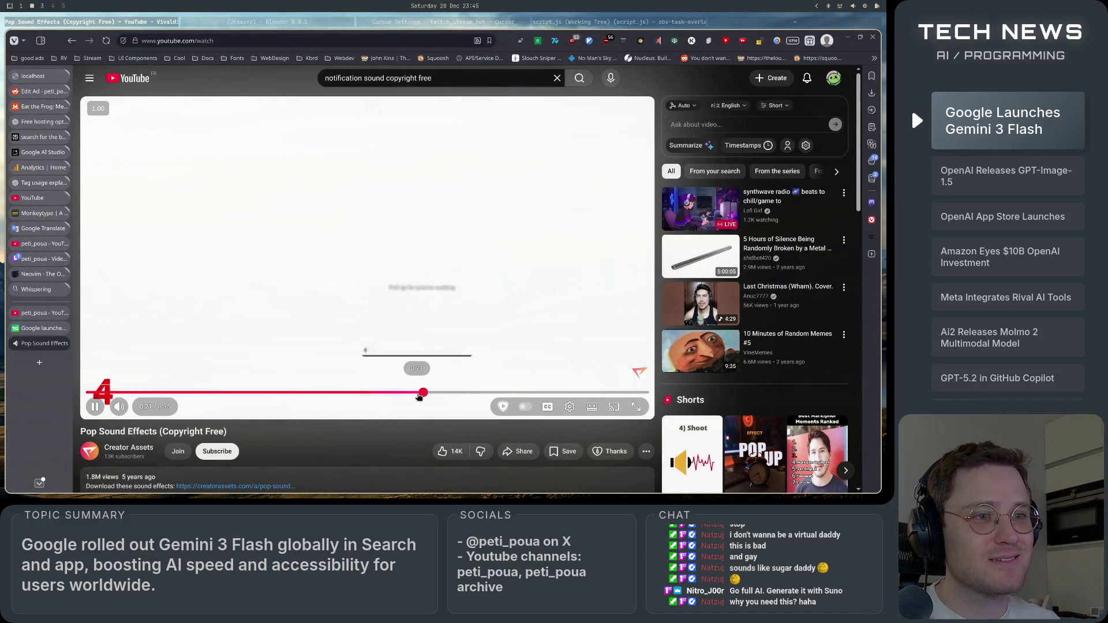
pyautogui.click(95, 407)
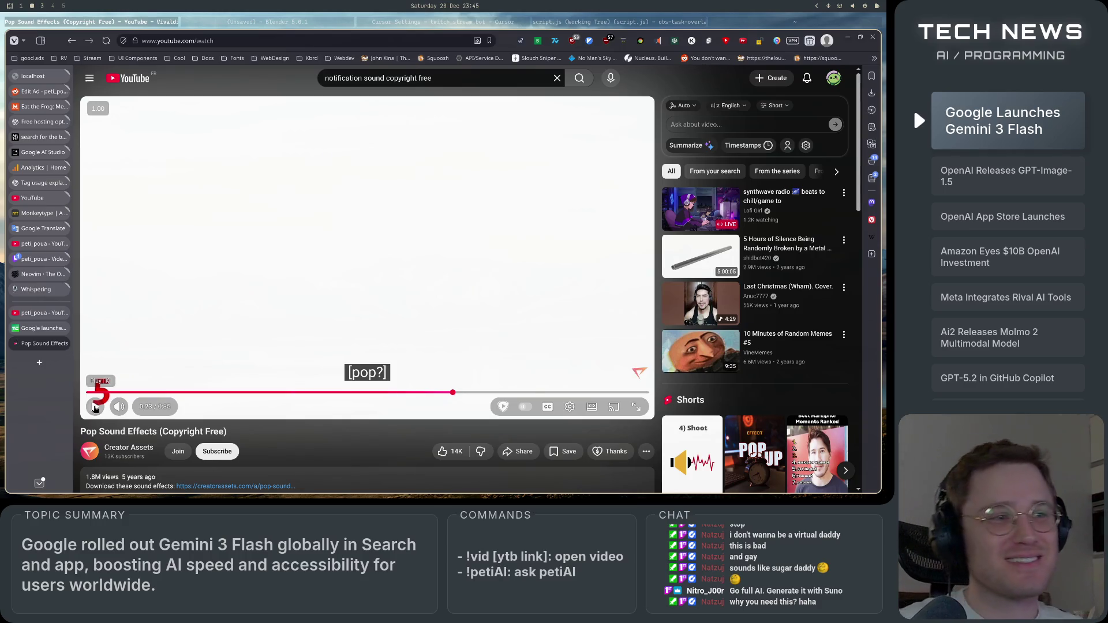
# - Rewind to 0:21 to hear the pop again, pausing briefly at 0:28 before resuming
pyautogui.click(427, 392)
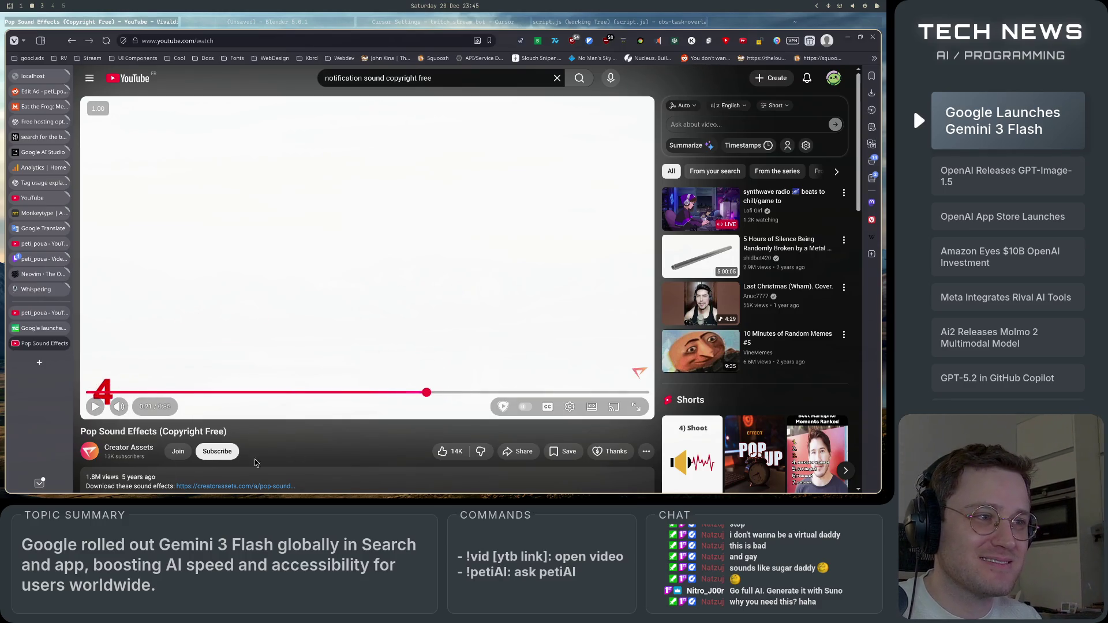
pyautogui.click(96, 410)
pyautogui.click(96, 413)
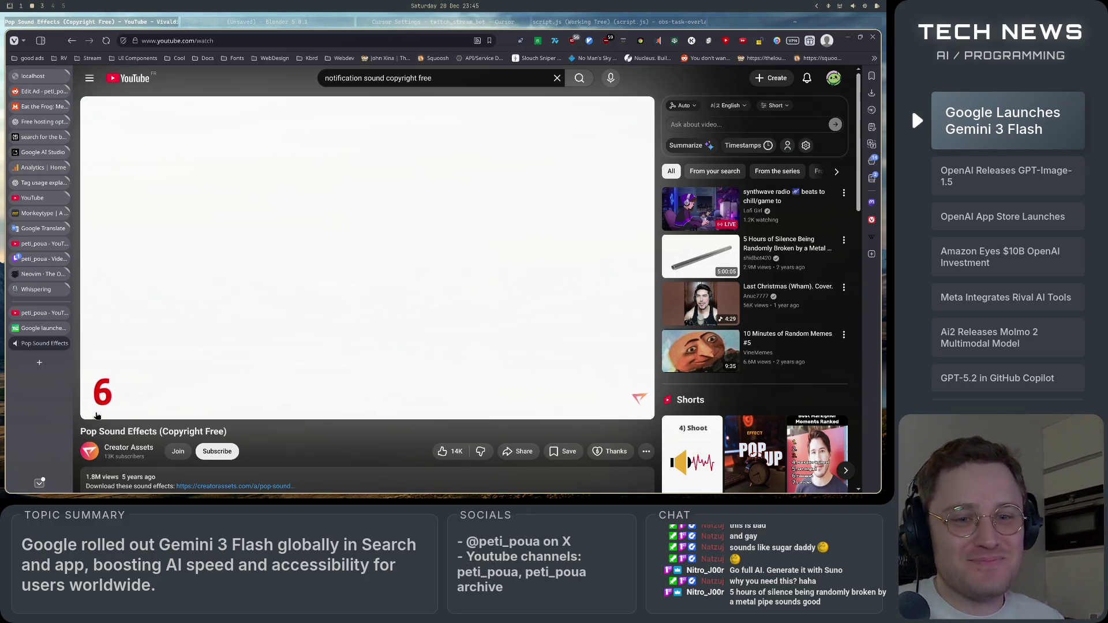
pyautogui.click(97, 416)
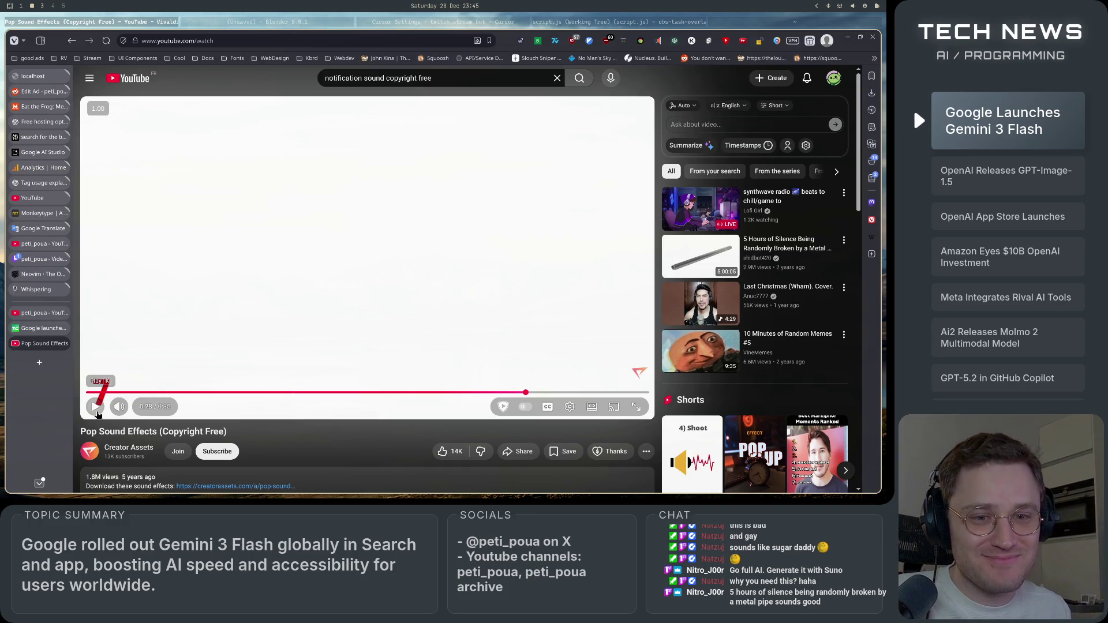
pyautogui.click(96, 414)
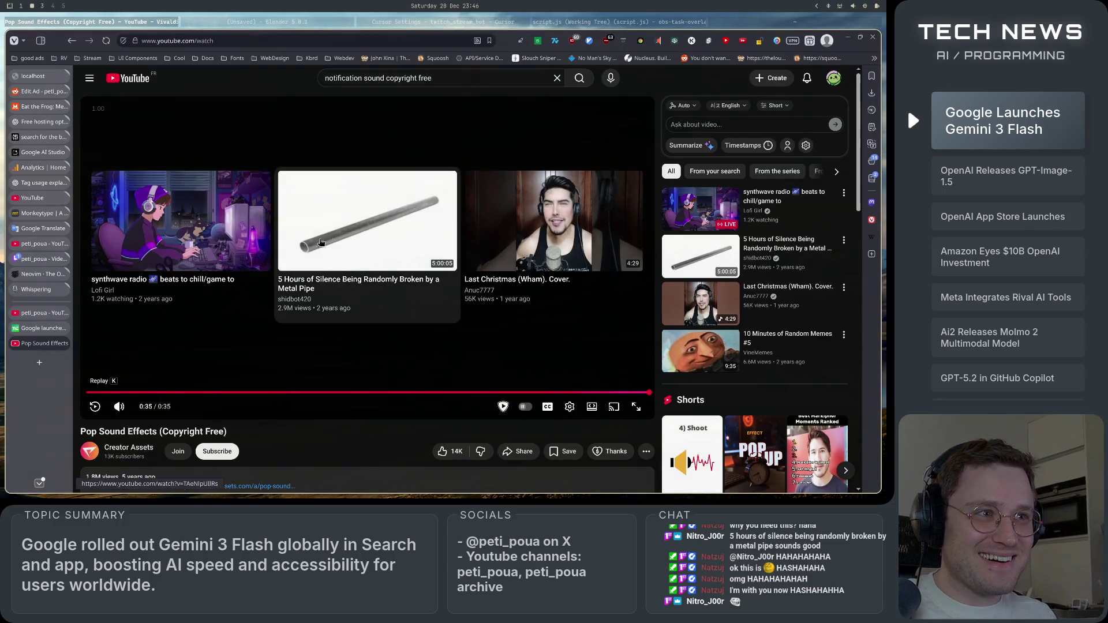
# - Open the 5 Hours of Silence Broken by a Metal Pipe video from the end-screen suggestions
pyautogui.click(299, 244)
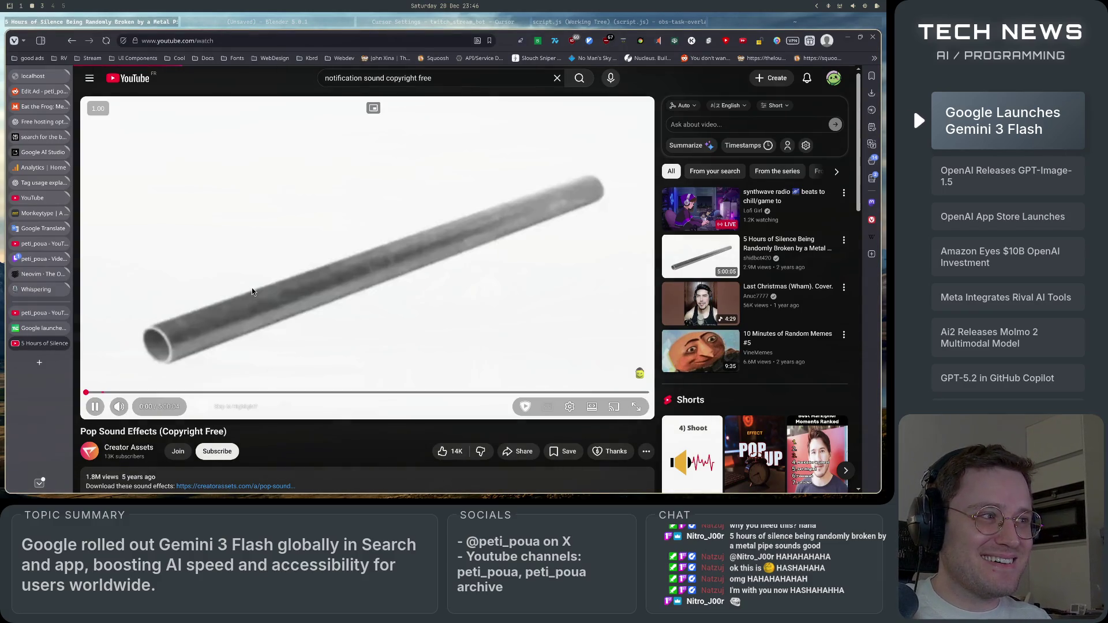
pyautogui.click(242, 300)
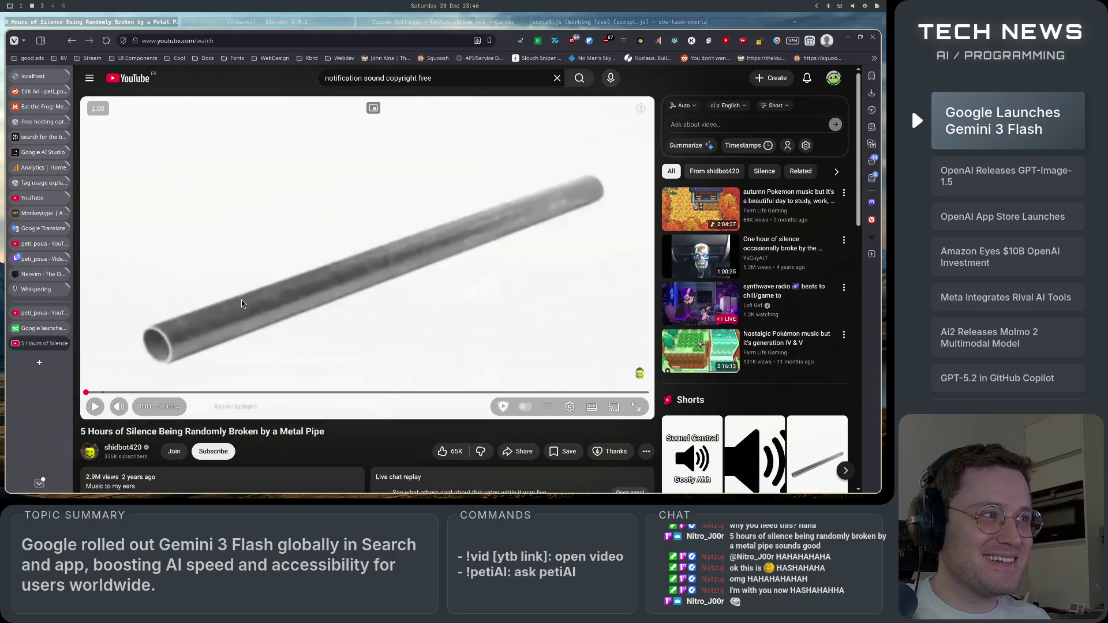
pyautogui.scroll(-2, 334, 358)
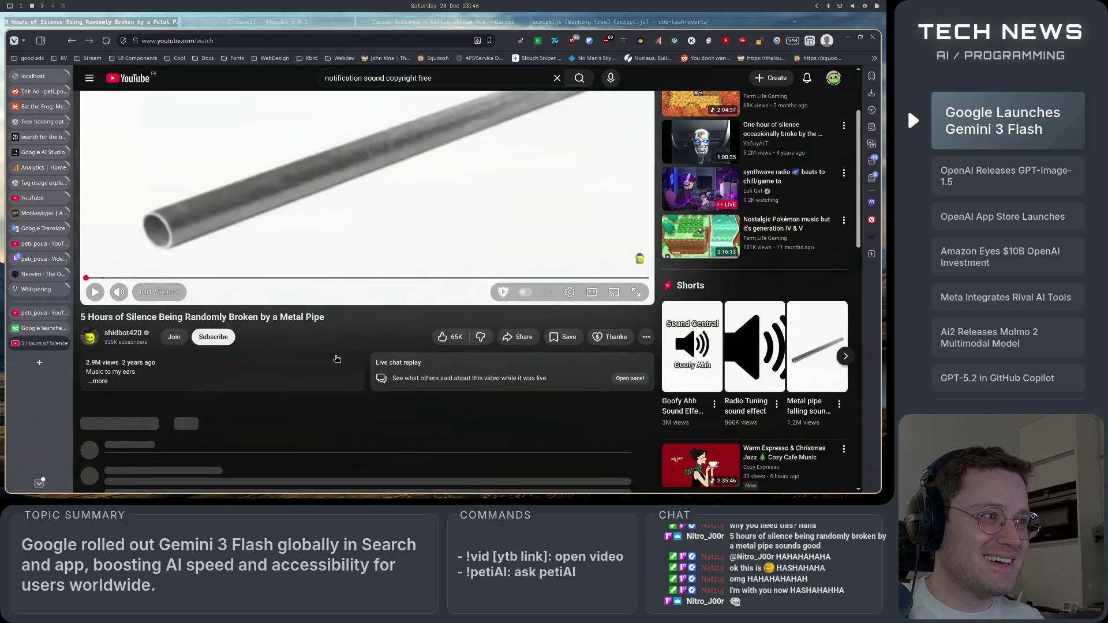
pyautogui.scroll(2, 337, 359)
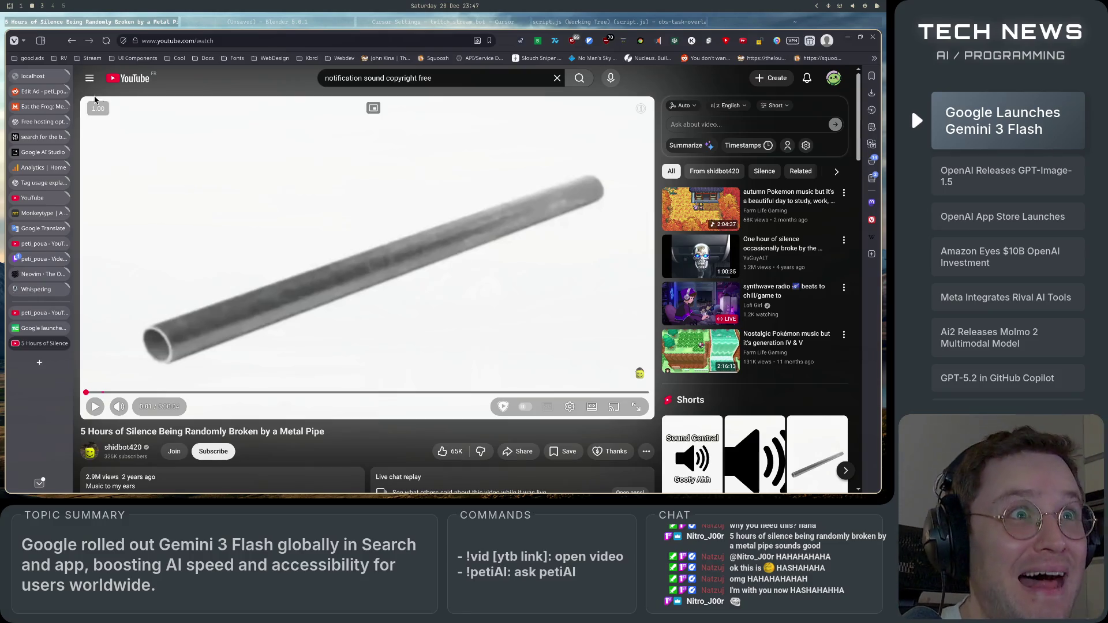
pyautogui.click(72, 41)
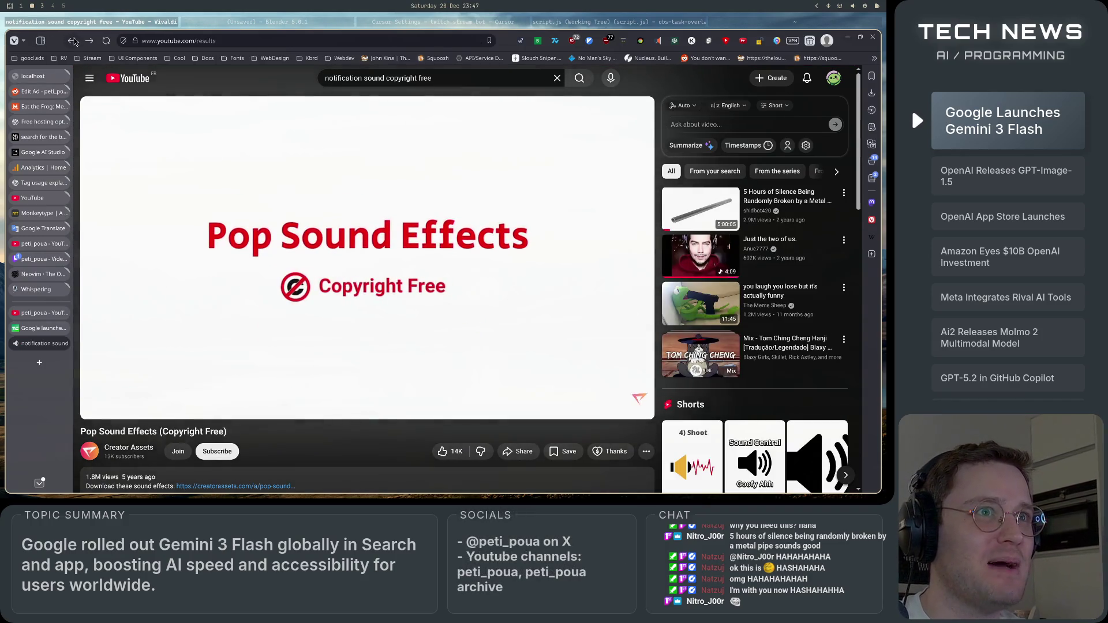
# - Go back to the 'notification sound copyright free' results and scroll down through them
pyautogui.hotkey('alt', 'Left')
pyautogui.scroll(-4, 209, 370)
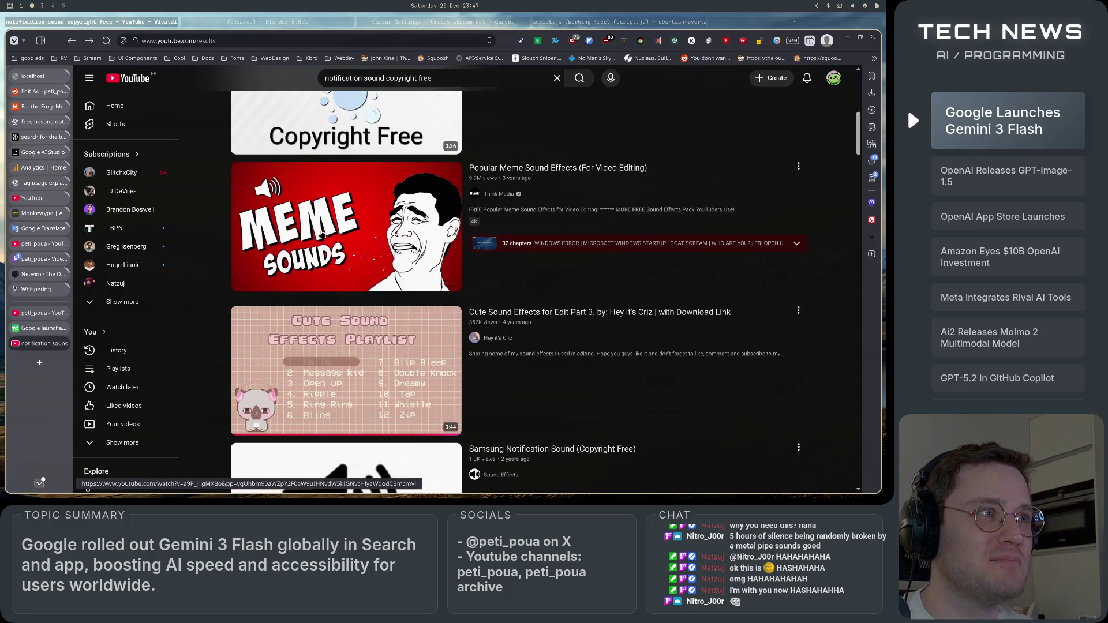
pyautogui.moveTo(319, 252)
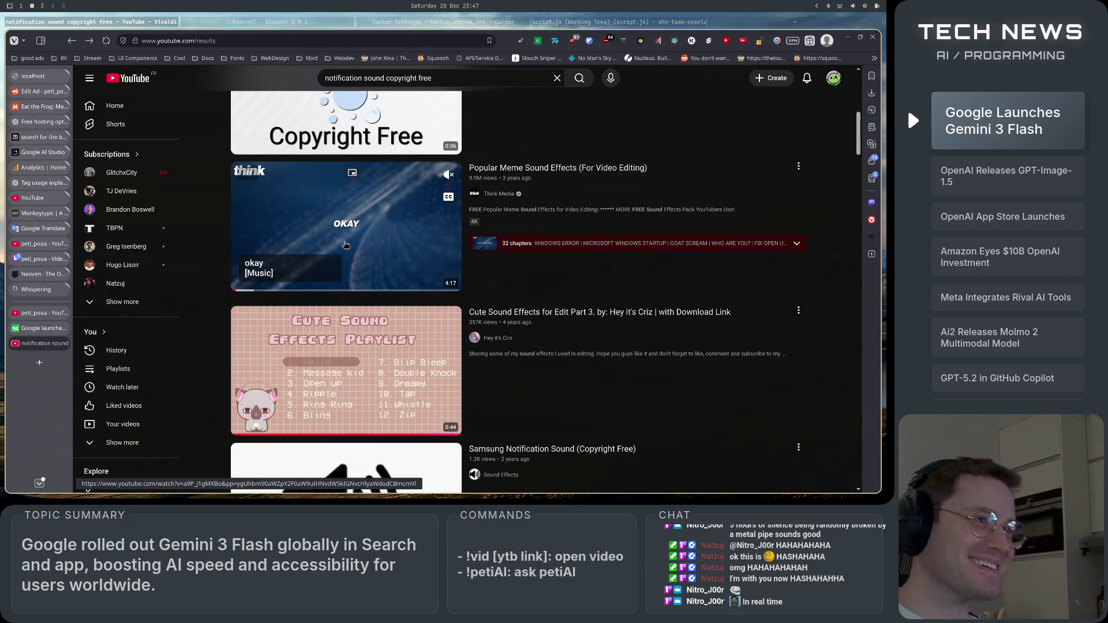
pyautogui.scroll(-5, 345, 244)
pyautogui.scroll(-2, 359, 329)
pyautogui.scroll(-3, 394, 266)
pyautogui.scroll(-4, 394, 266)
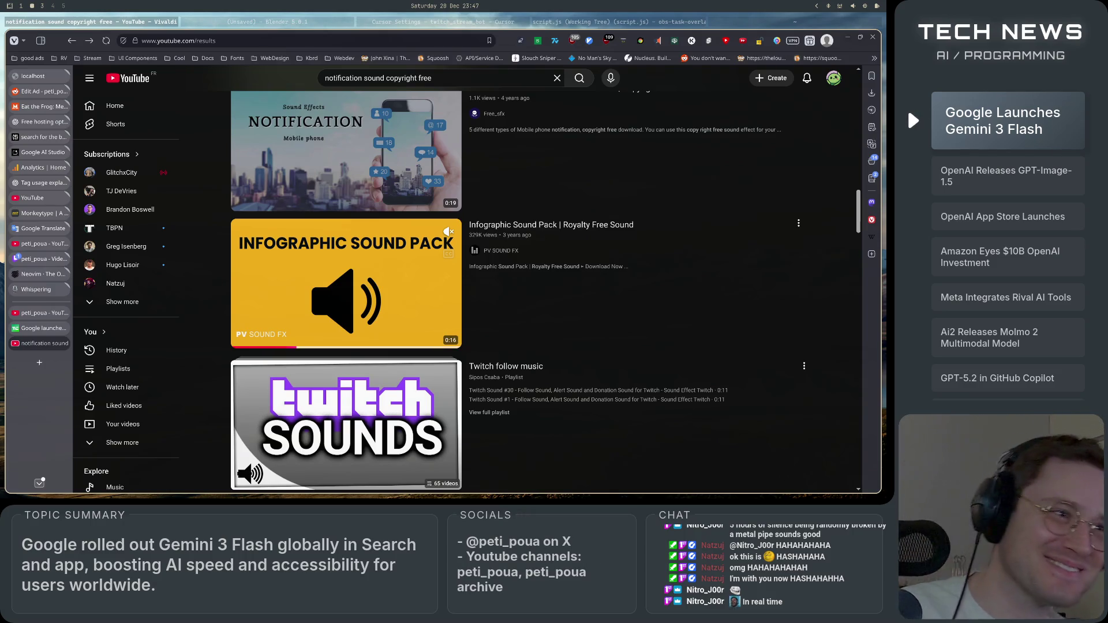
# - Scroll on to the compilations and open Turbo Booster's 25+ Viral Sound Effects For Free video
pyautogui.scroll(-3, 308, 404)
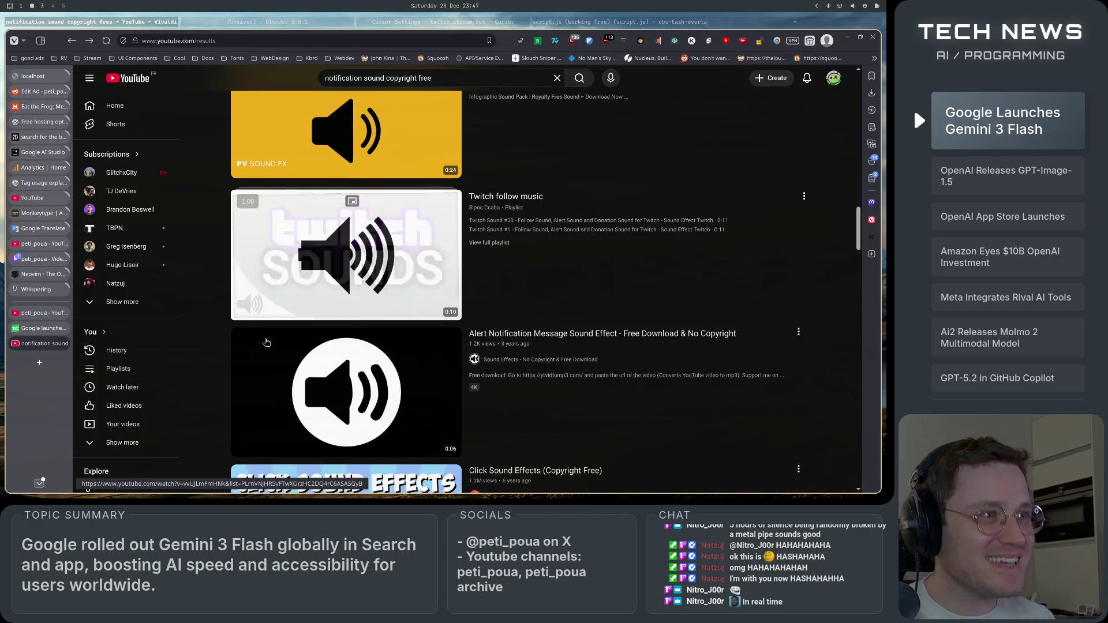
pyautogui.scroll(-5, 307, 404)
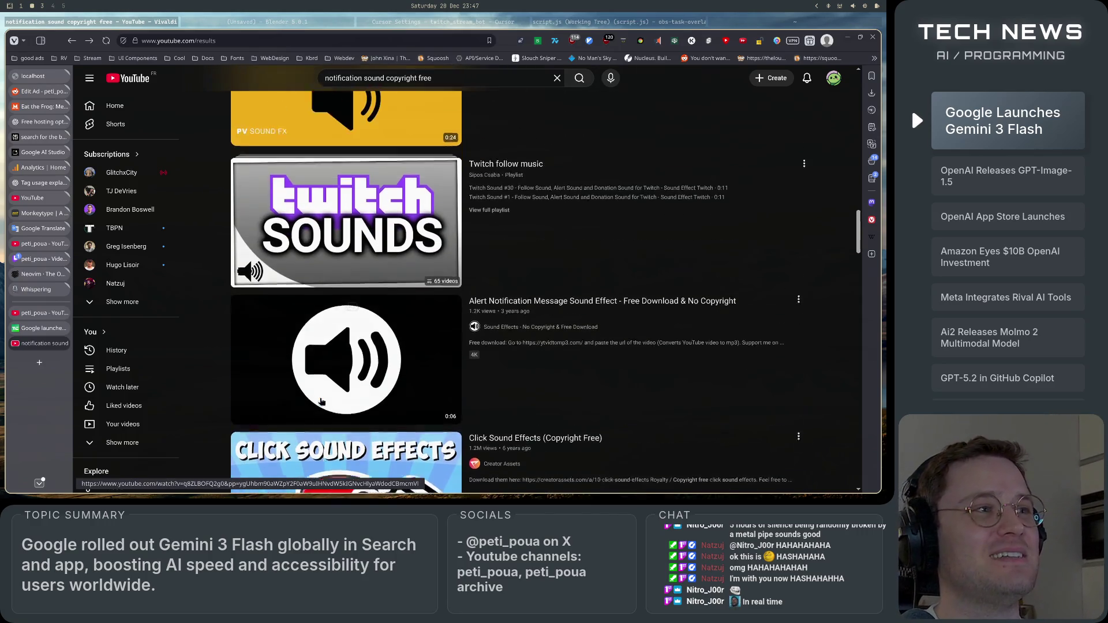
pyautogui.scroll(-5, 322, 402)
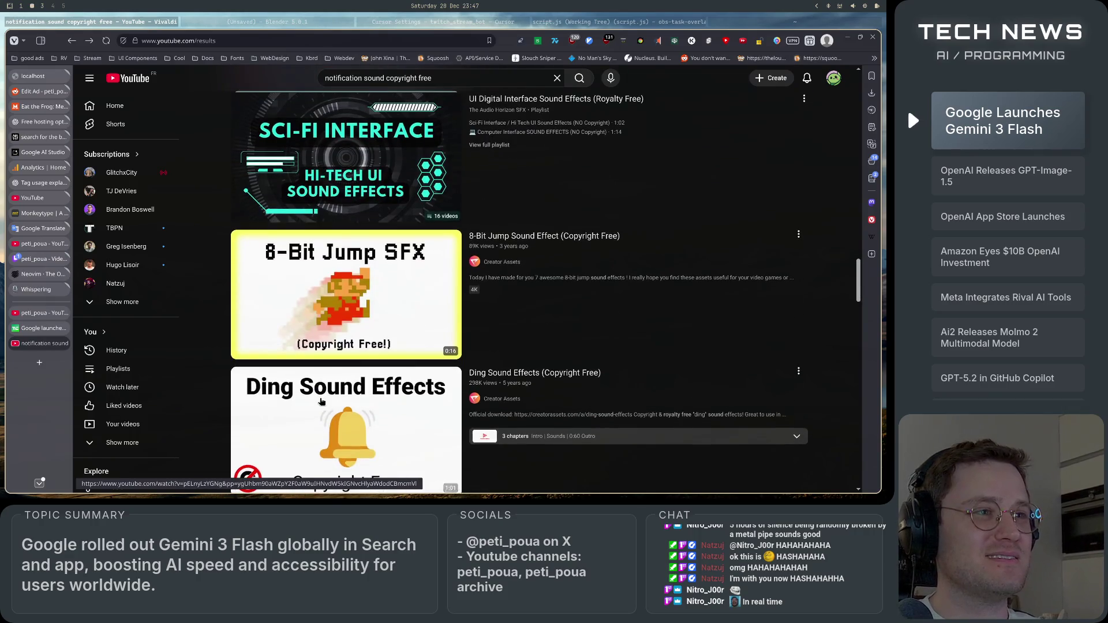
pyautogui.scroll(-6, 322, 401)
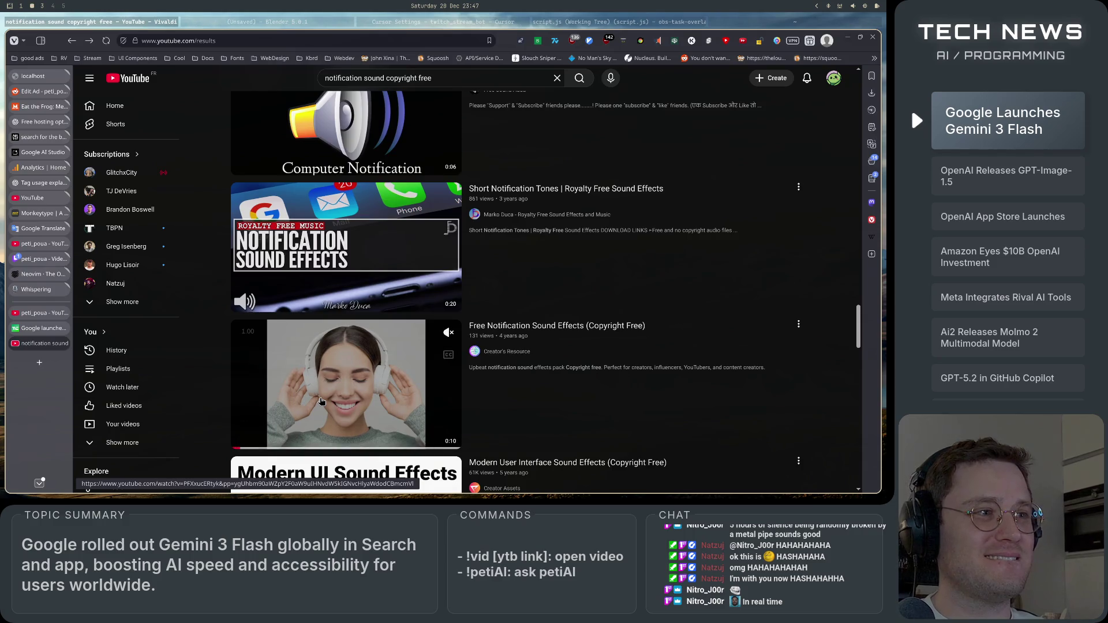
pyautogui.scroll(-7, 321, 401)
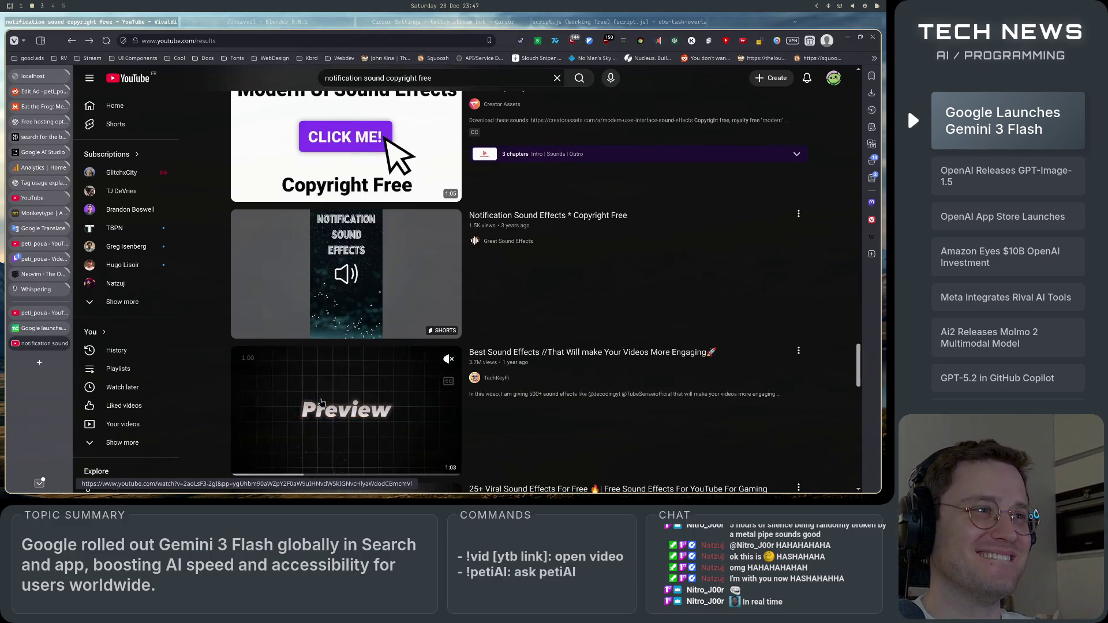
pyautogui.scroll(-1, 321, 403)
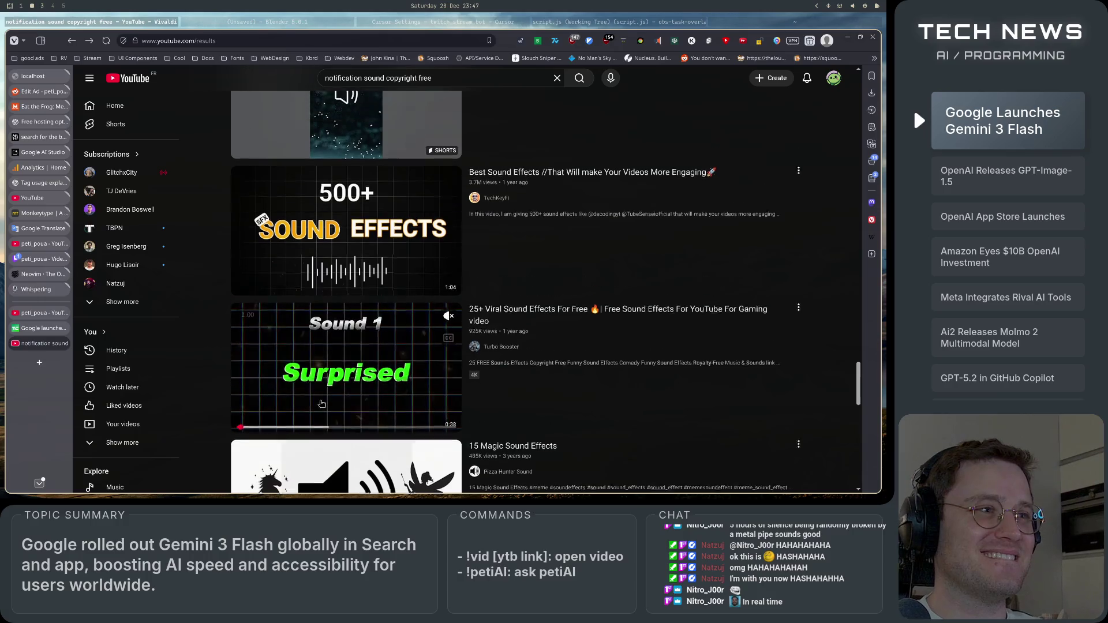
pyautogui.scroll(-7, 322, 403)
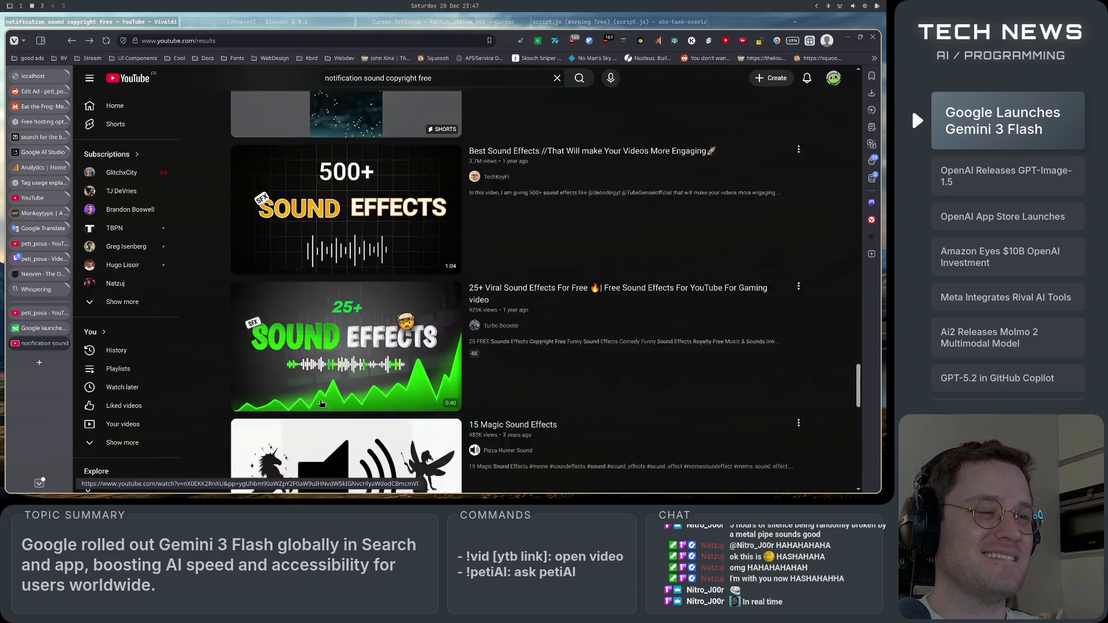
pyautogui.scroll(2, 321, 403)
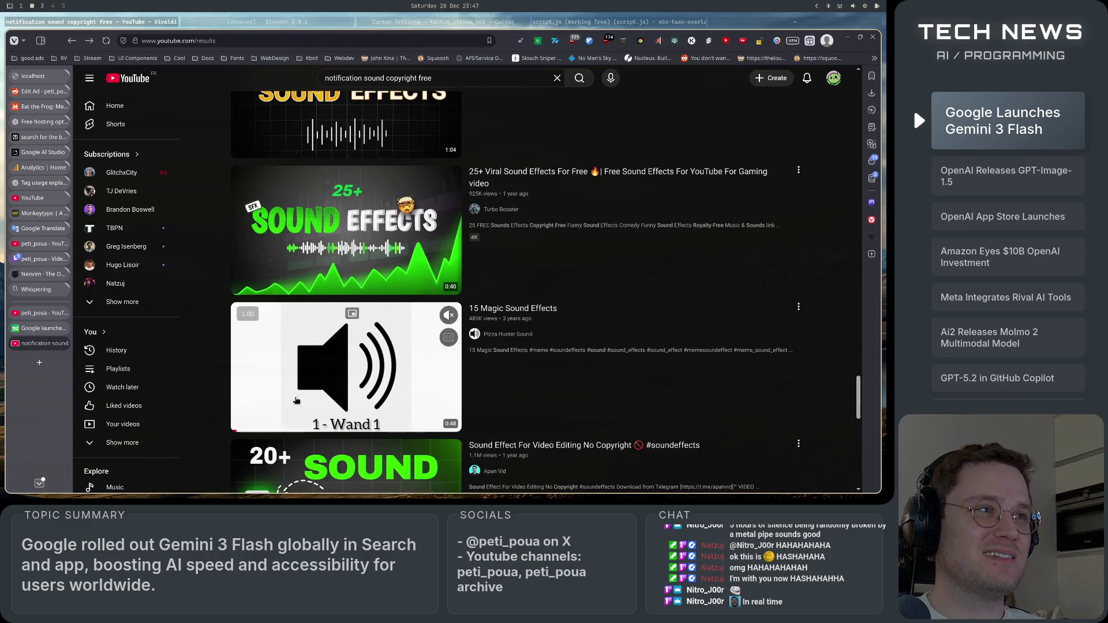
pyautogui.click(324, 380)
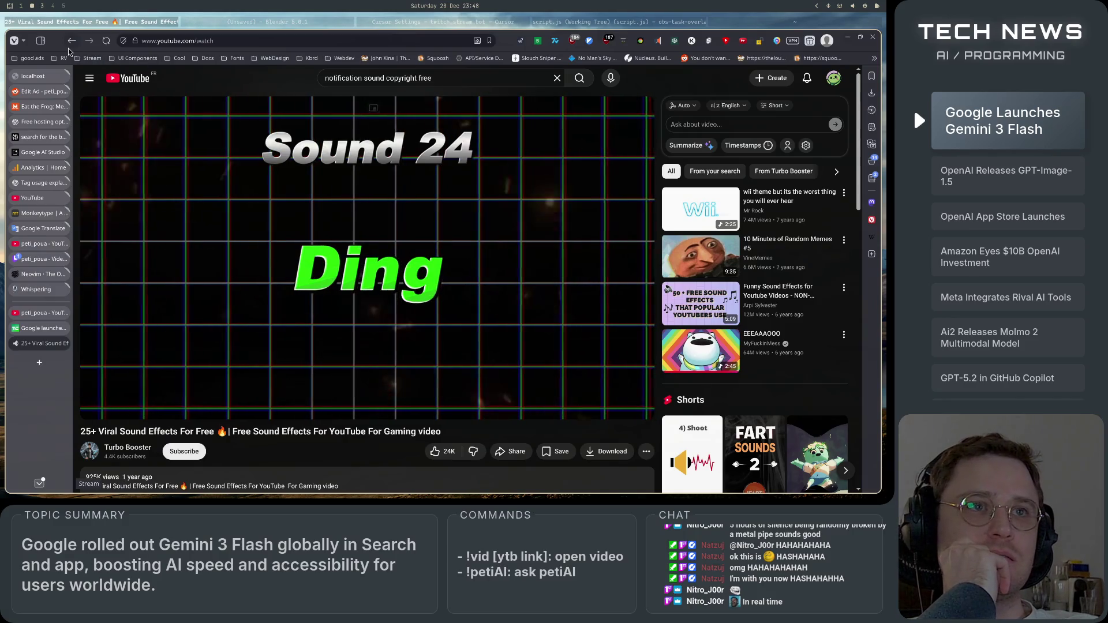
pyautogui.hotkey('alt', 'Left')
pyautogui.scroll(-7, 331, 397)
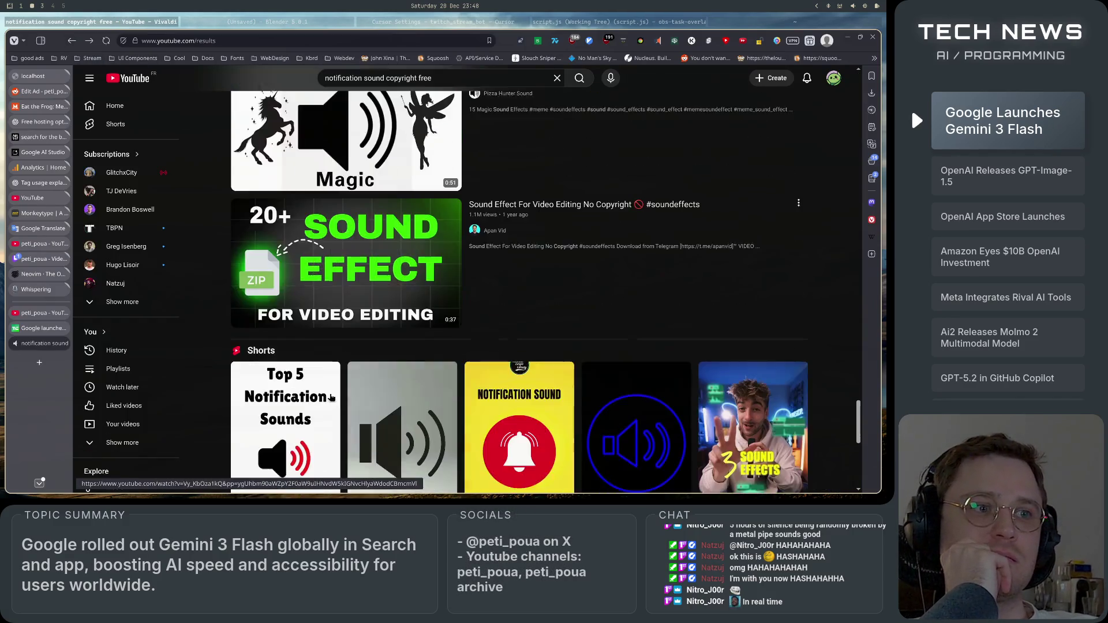
pyautogui.scroll(1, 331, 397)
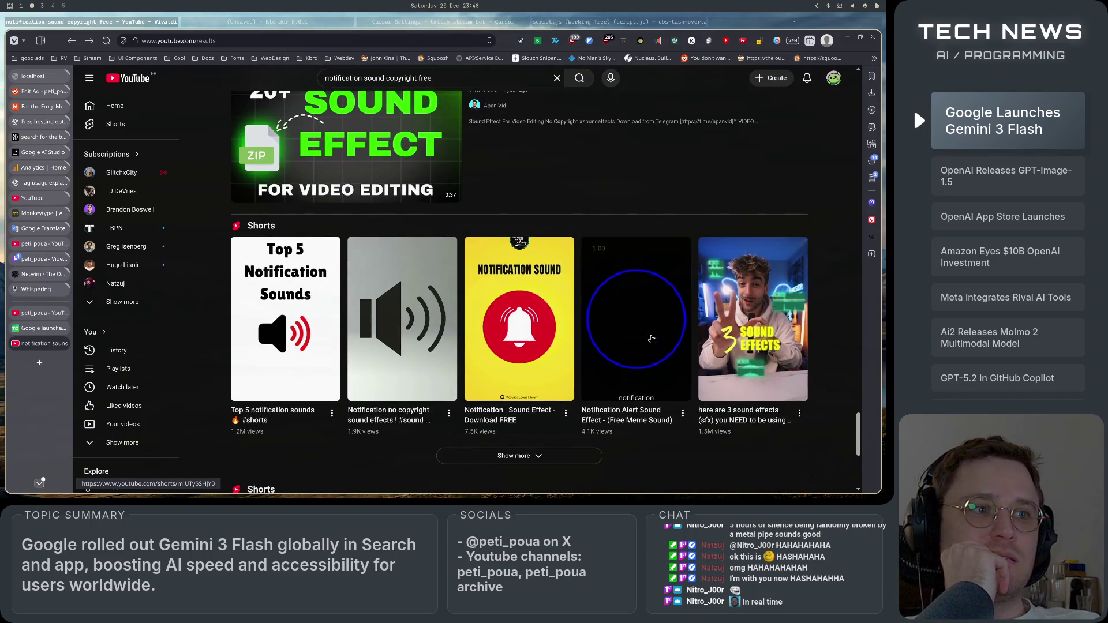
pyautogui.scroll(-5, 624, 381)
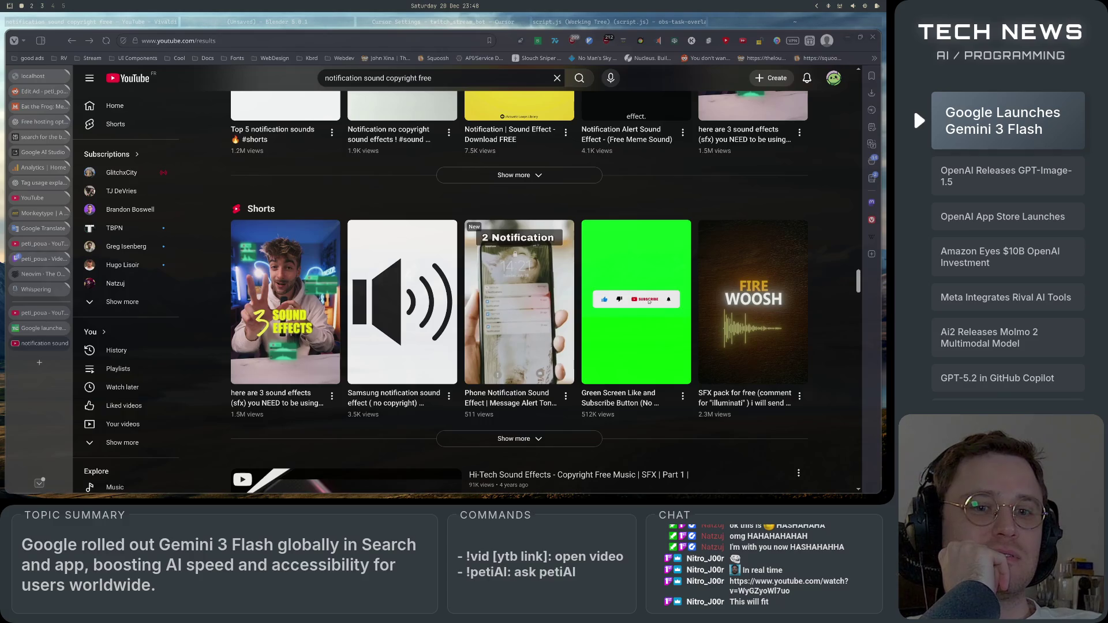
pyautogui.click(36, 360)
pyautogui.write('https://www.youtube.com/watch?v=WyGZyoWl7uo')
# - Load the Goofy Cartoon Sounds video from the chat link and briefly pause and resume it
pyautogui.press('Return')
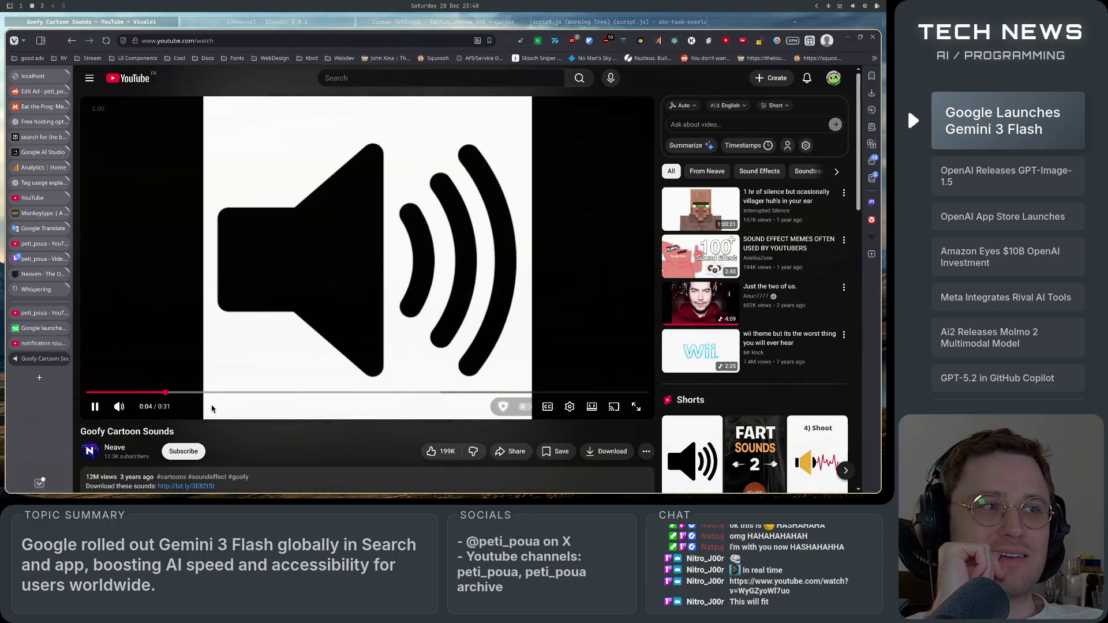
pyautogui.scroll(-3, 224, 440)
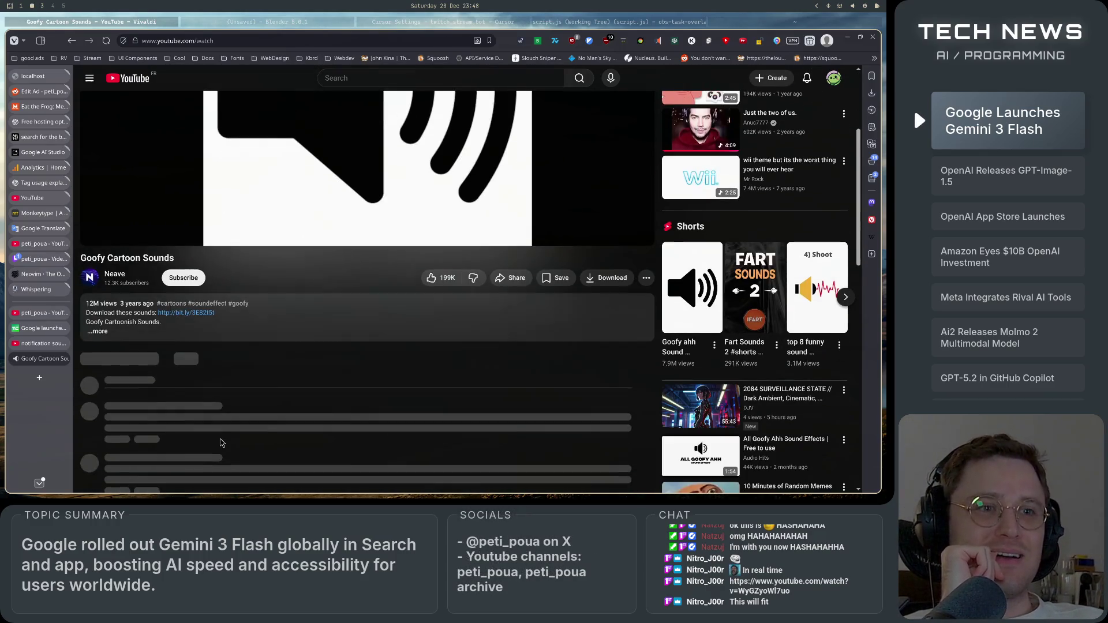
pyautogui.scroll(3, 220, 442)
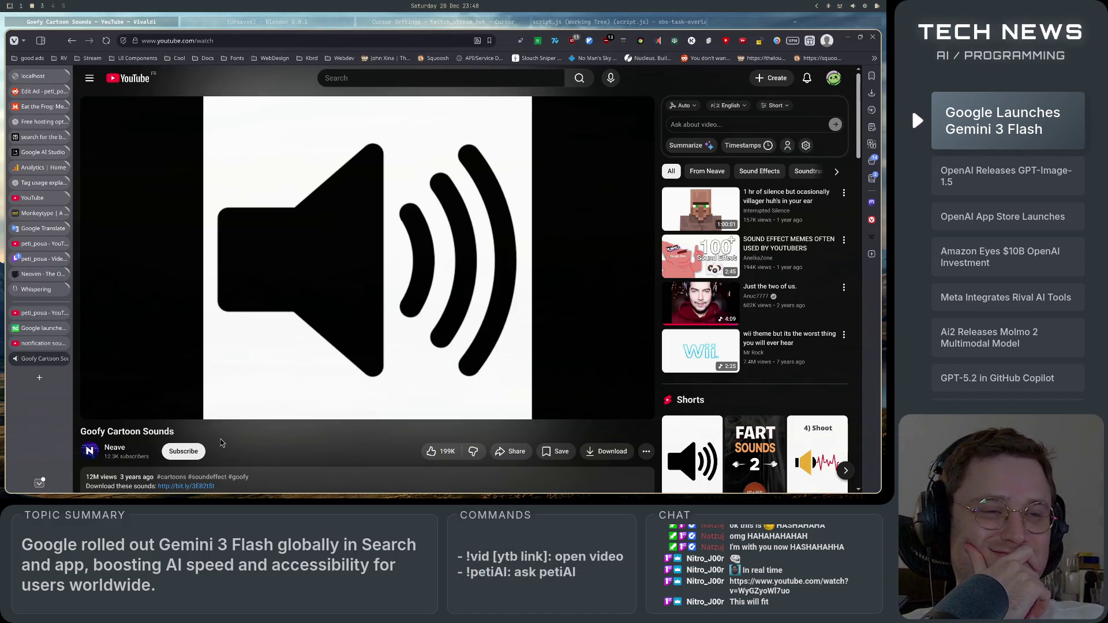
pyautogui.click(242, 315)
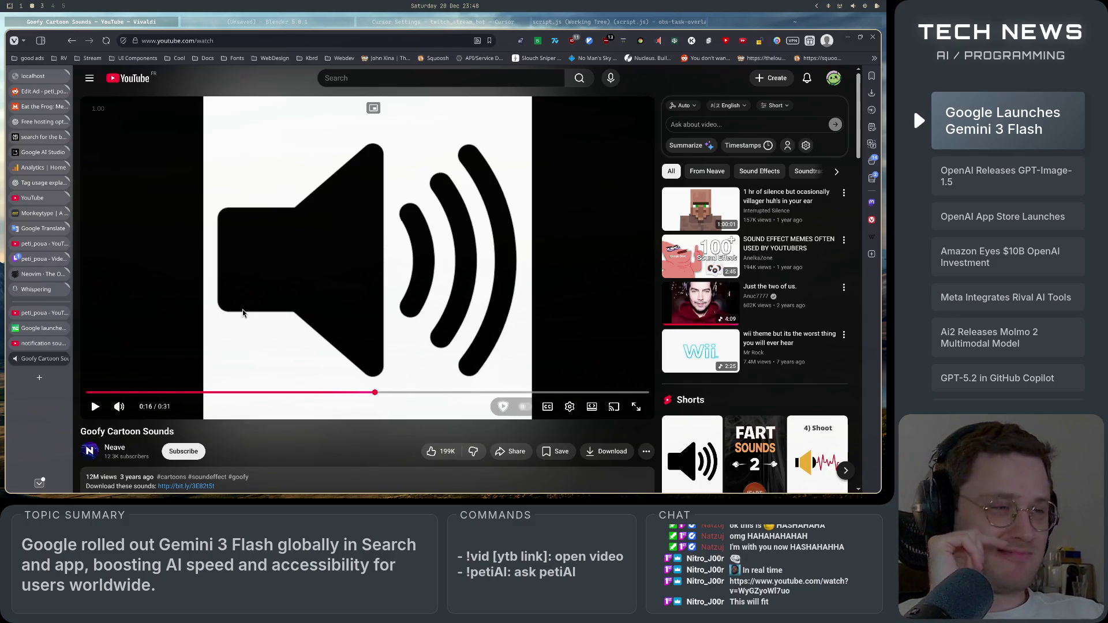
pyautogui.click(243, 312)
# - Replay the sound from 0:14 and let the video run to its 0:31 end
pyautogui.click(345, 392)
pyautogui.click(267, 362)
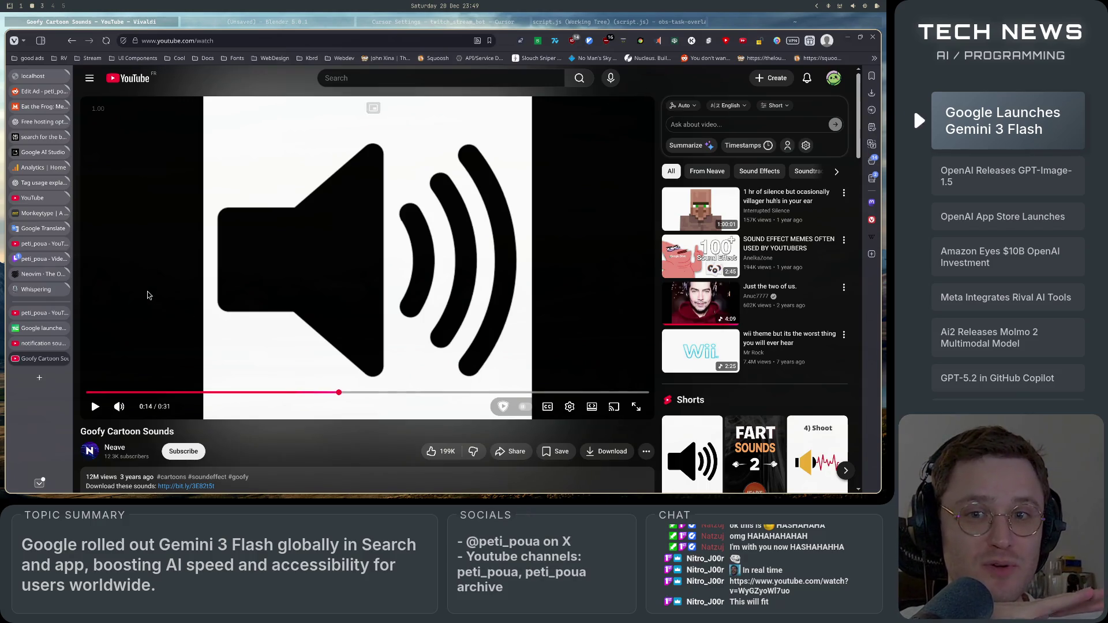
pyautogui.click(149, 295)
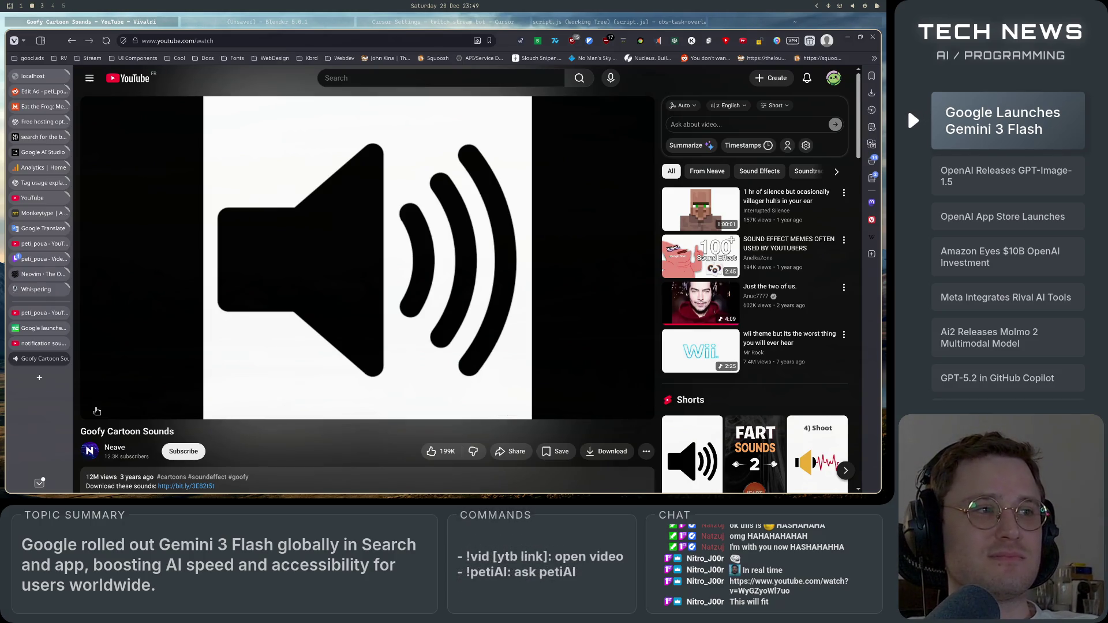
pyautogui.moveTo(97, 413)
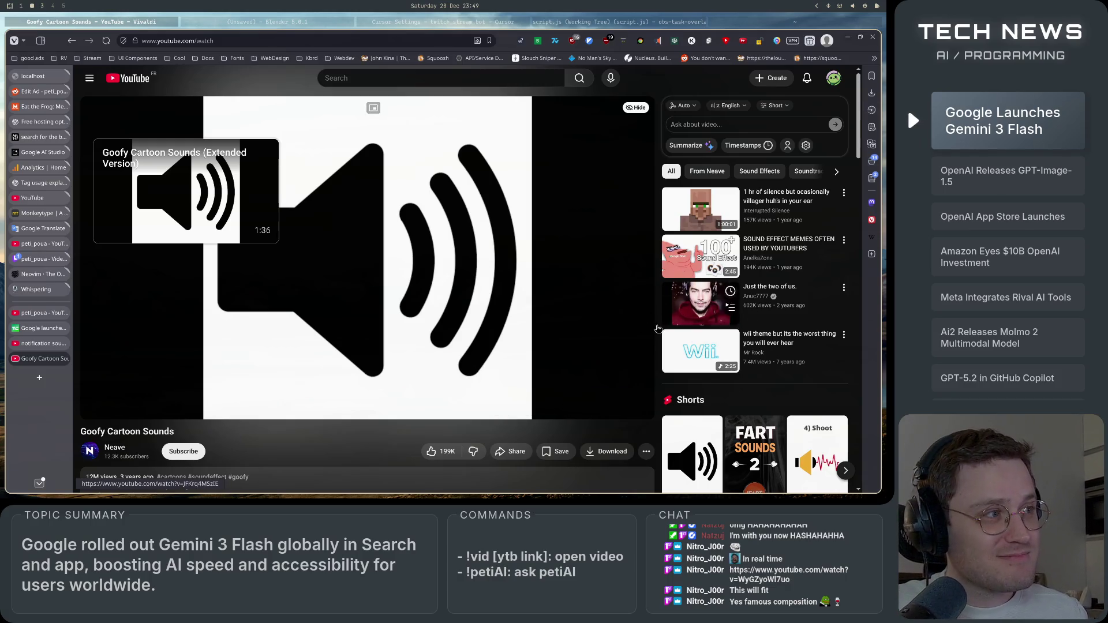
pyautogui.moveTo(701, 319)
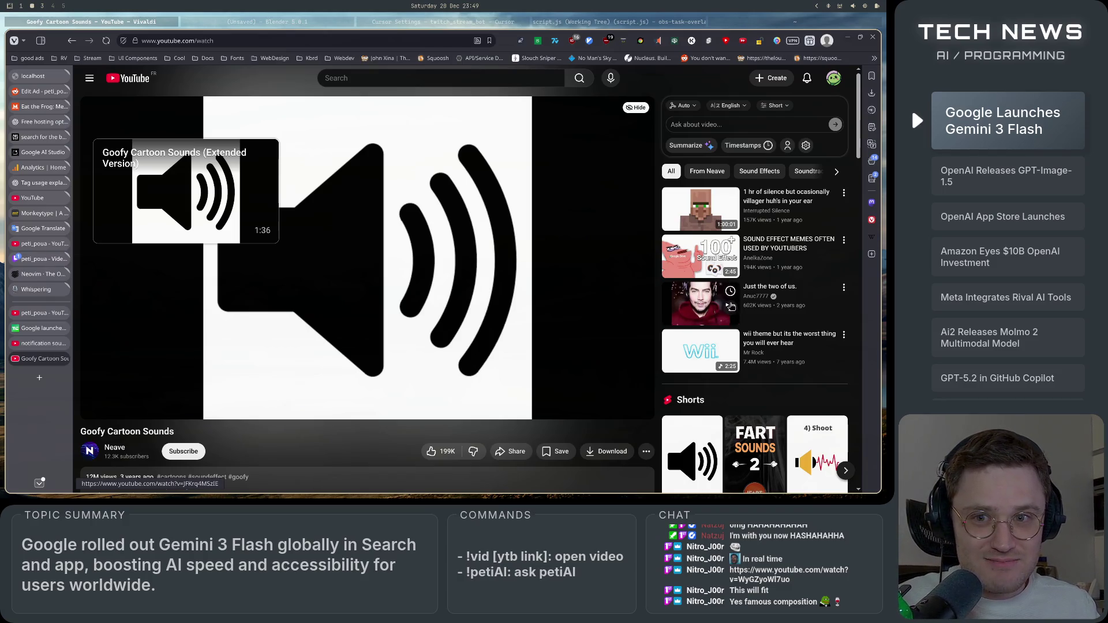
pyautogui.moveTo(719, 264)
pyautogui.moveTo(731, 357)
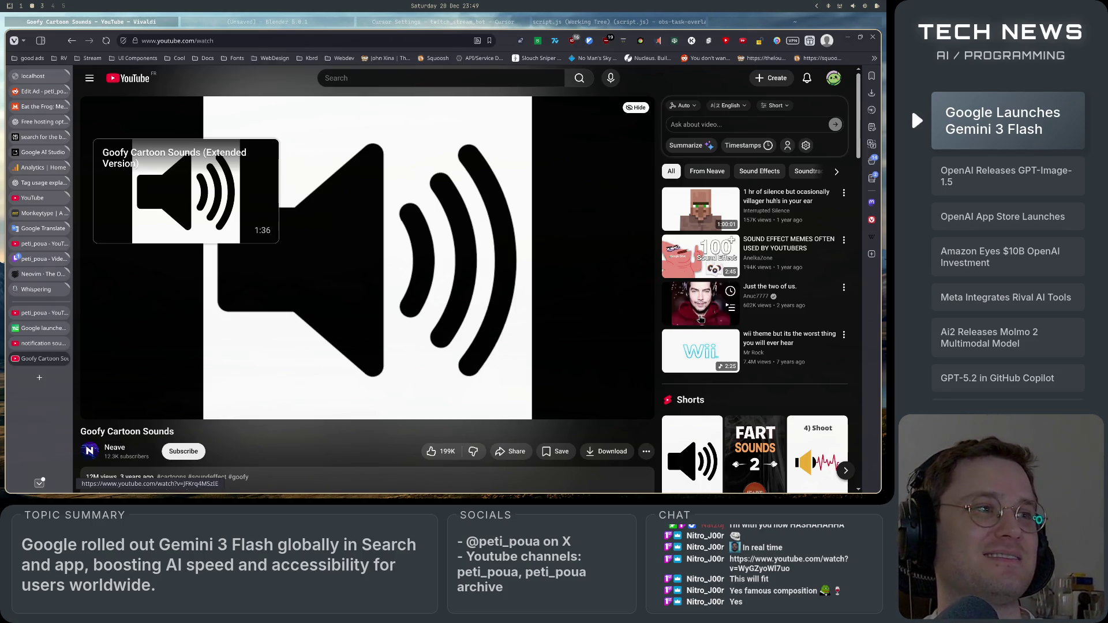
# - Open the 'Just the two of us.' recommendation and skip ahead to 0:38
pyautogui.click(700, 318)
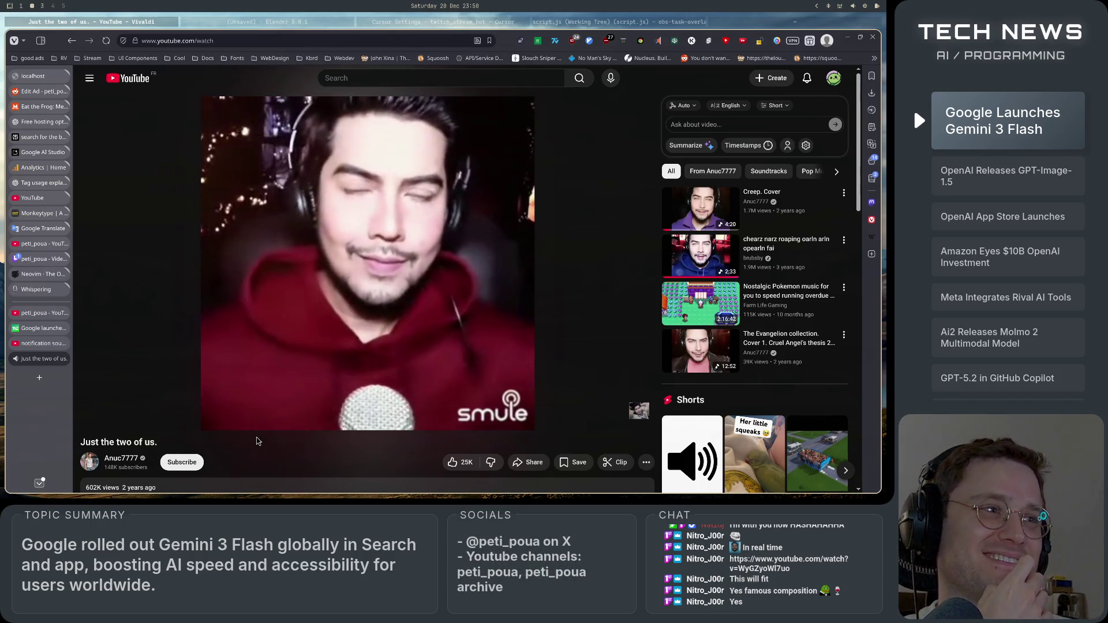
pyautogui.moveTo(165, 371)
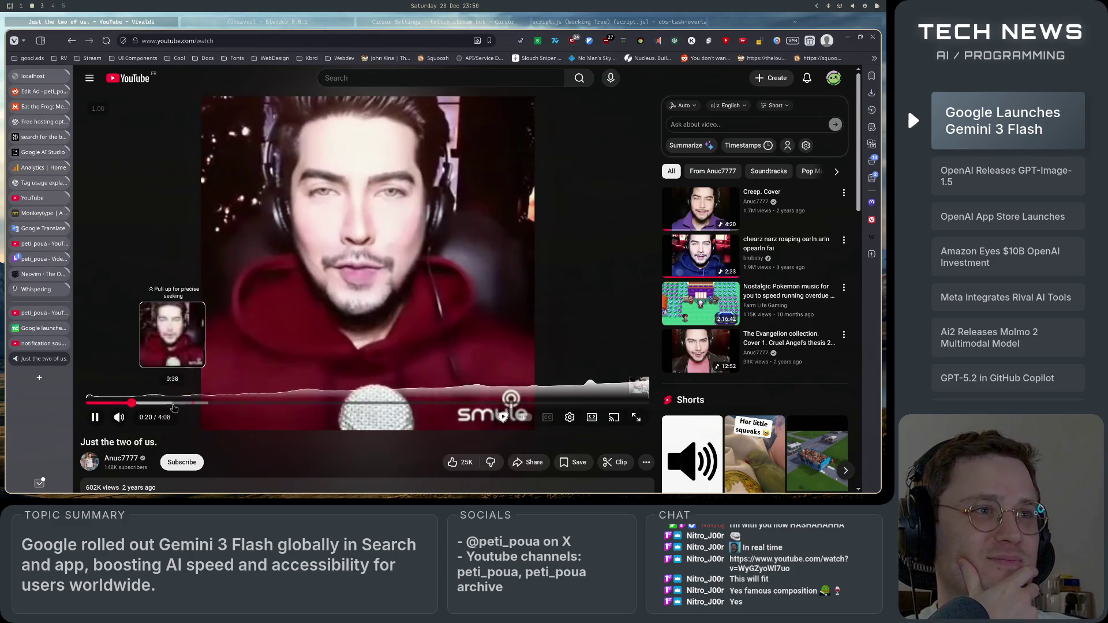
pyautogui.click(173, 403)
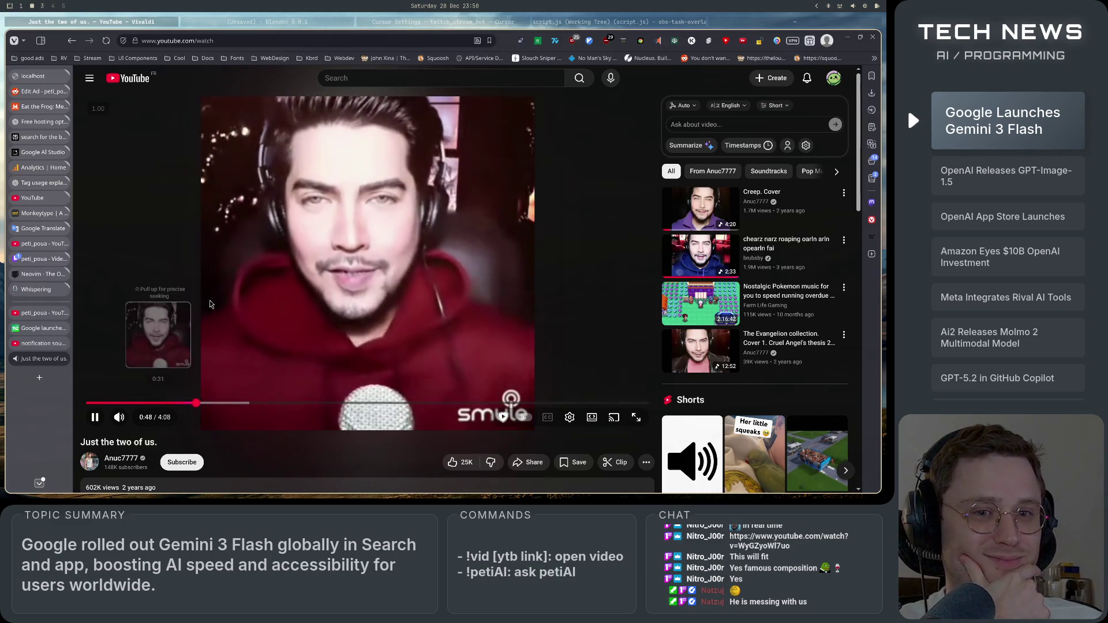
# - Pause at 0:48, resume playback, and leave the song paused at 0:57
pyautogui.click(255, 244)
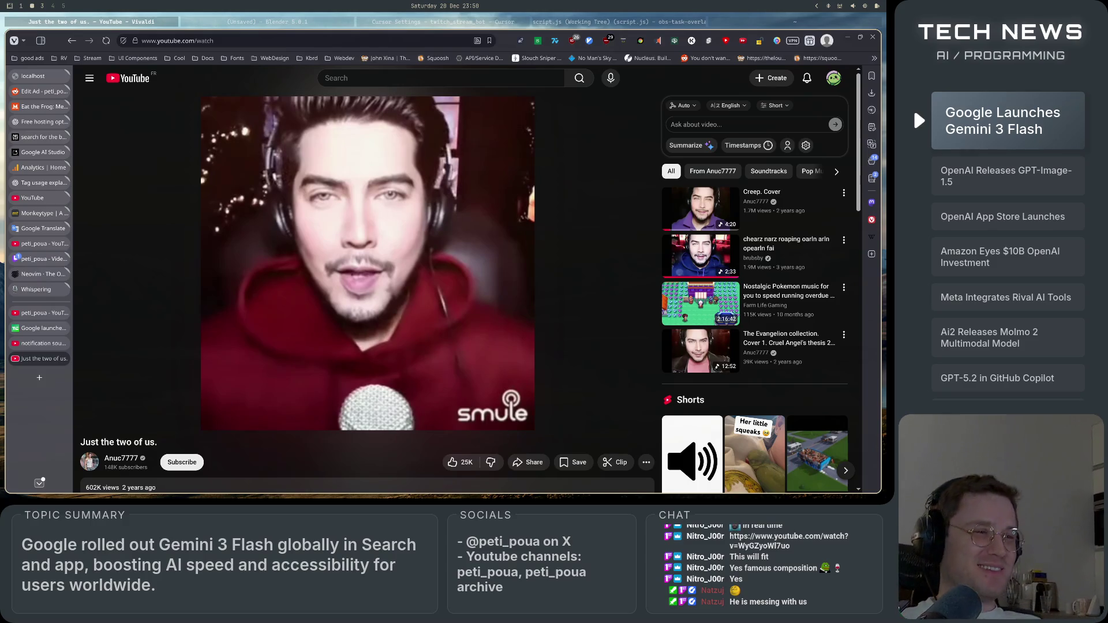
pyautogui.click(307, 257)
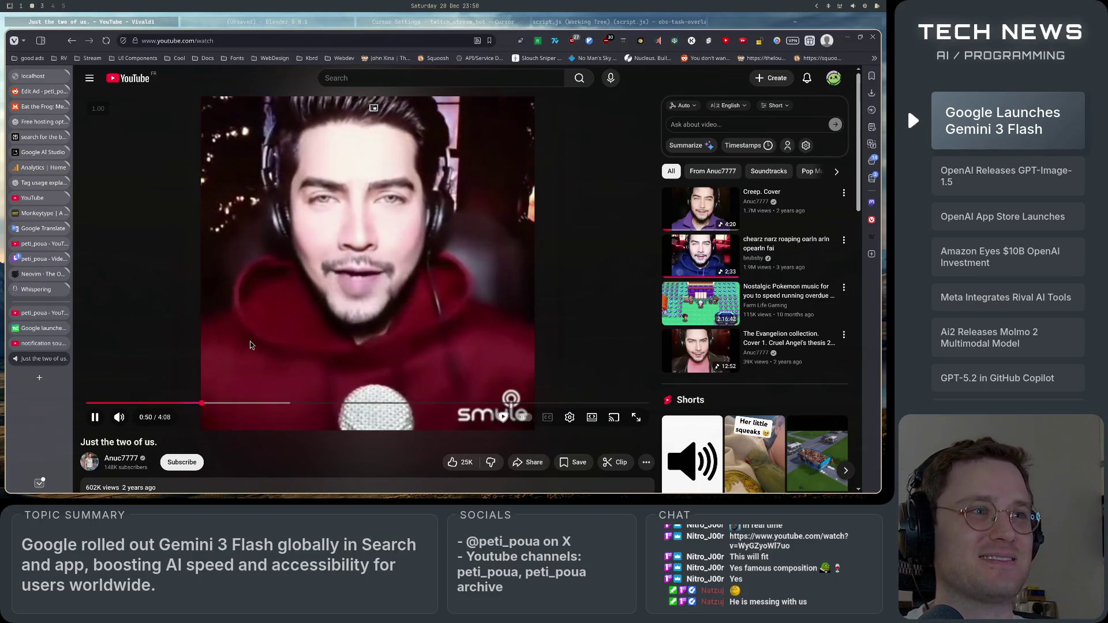
pyautogui.click(171, 331)
pyautogui.click(173, 334)
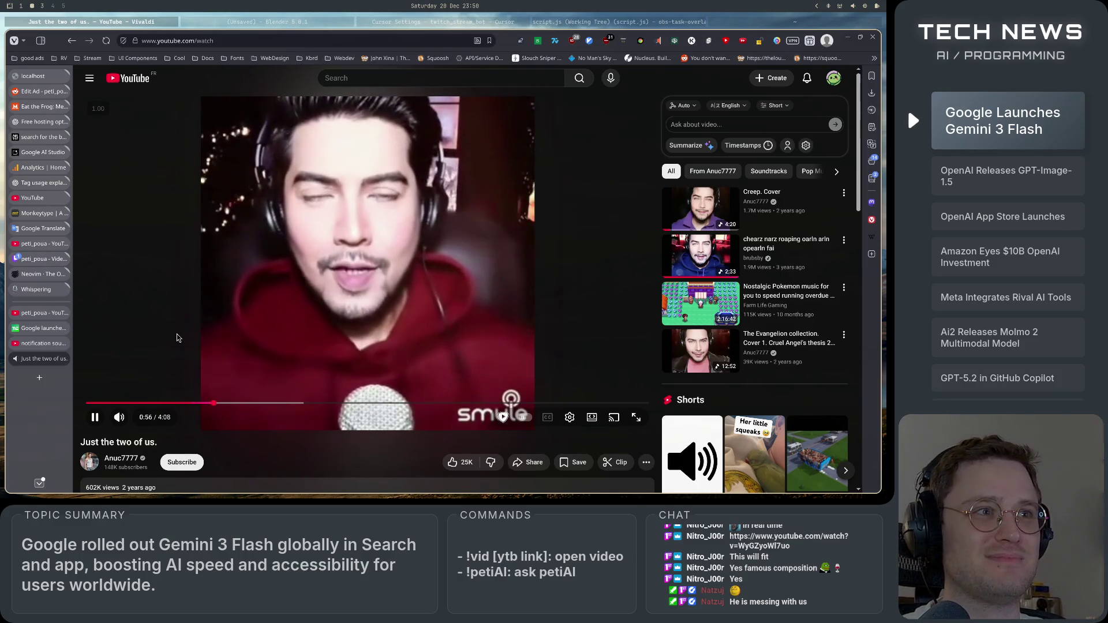
pyautogui.click(177, 338)
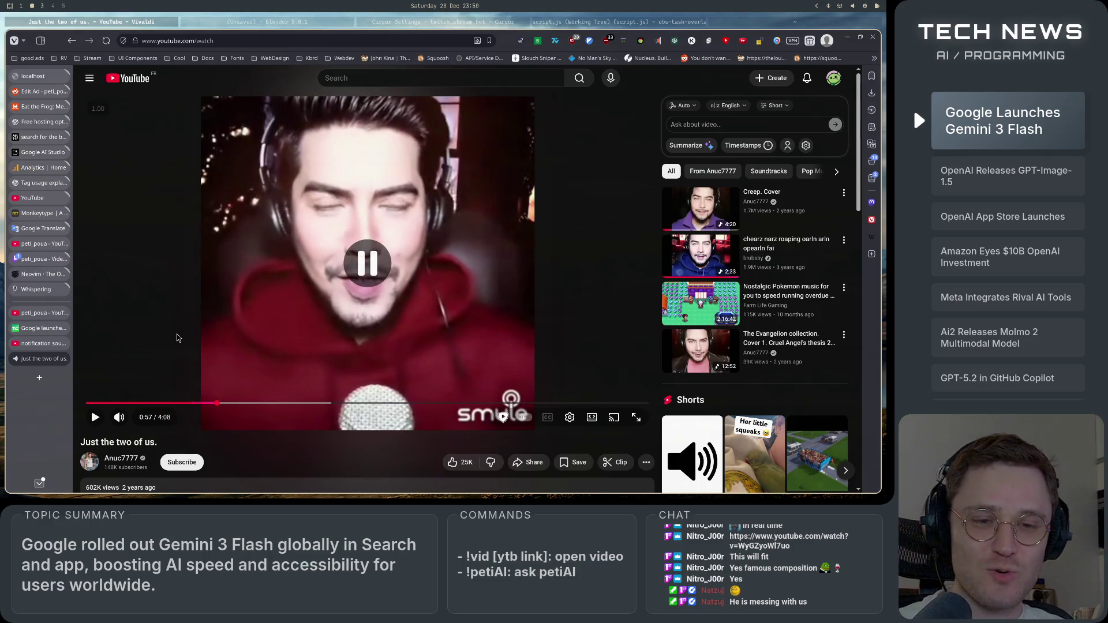
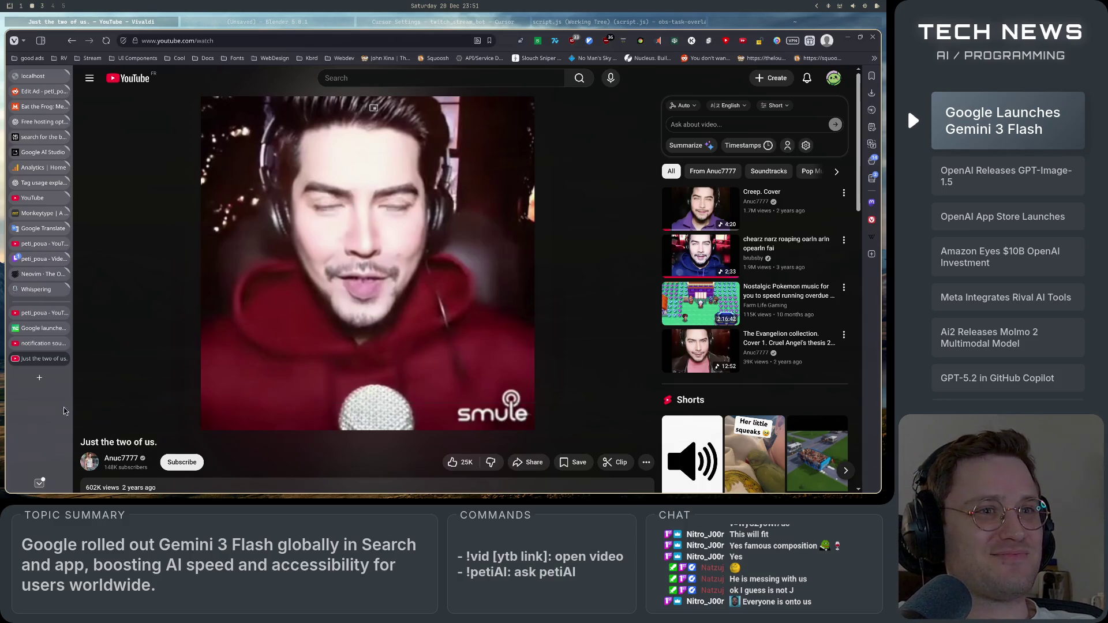
# - Leave the YouTube music video and bring up the 'Free hosting options ranking' ChatGPT chat
pyautogui.click(37, 378)
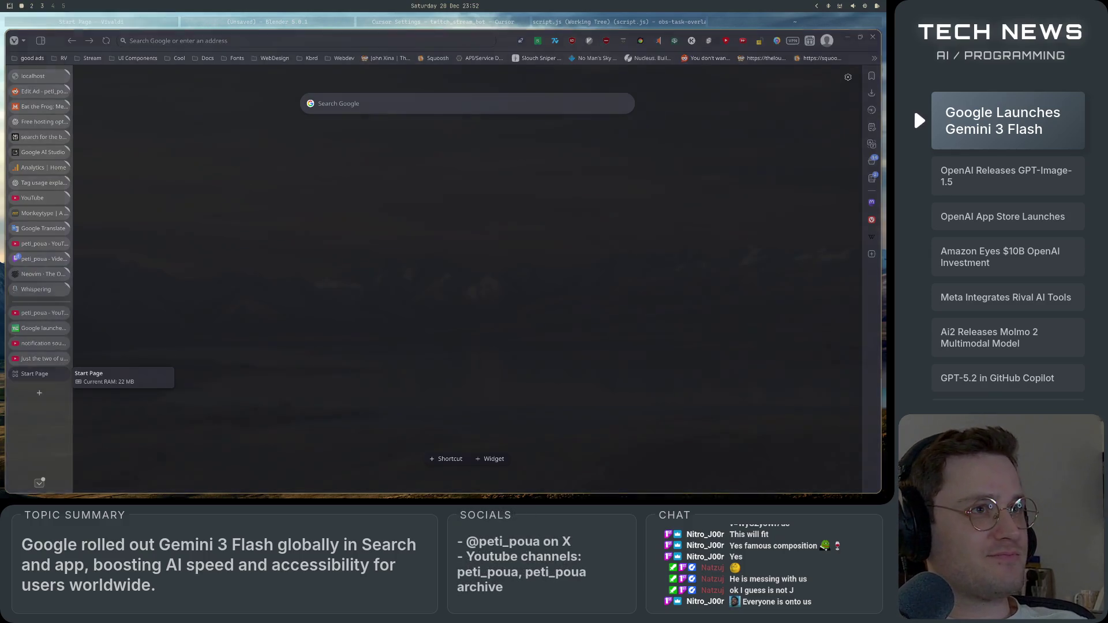
pyautogui.click(49, 121)
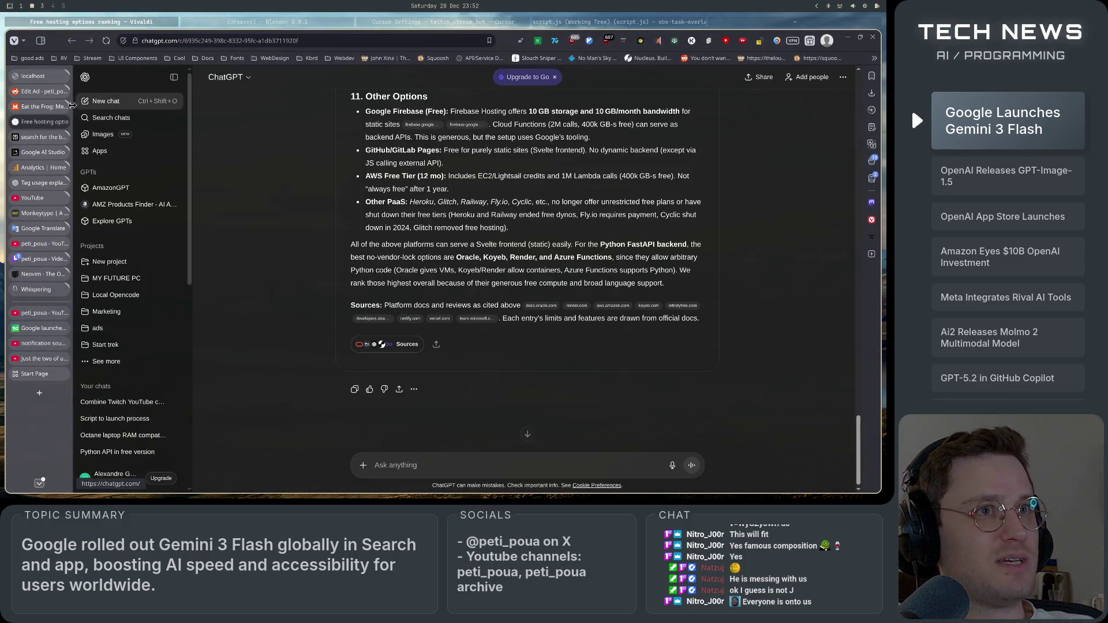
# - Start a new empty ChatGPT chat, discarding the half-typed question
pyautogui.click(33, 108)
pyautogui.click(49, 122)
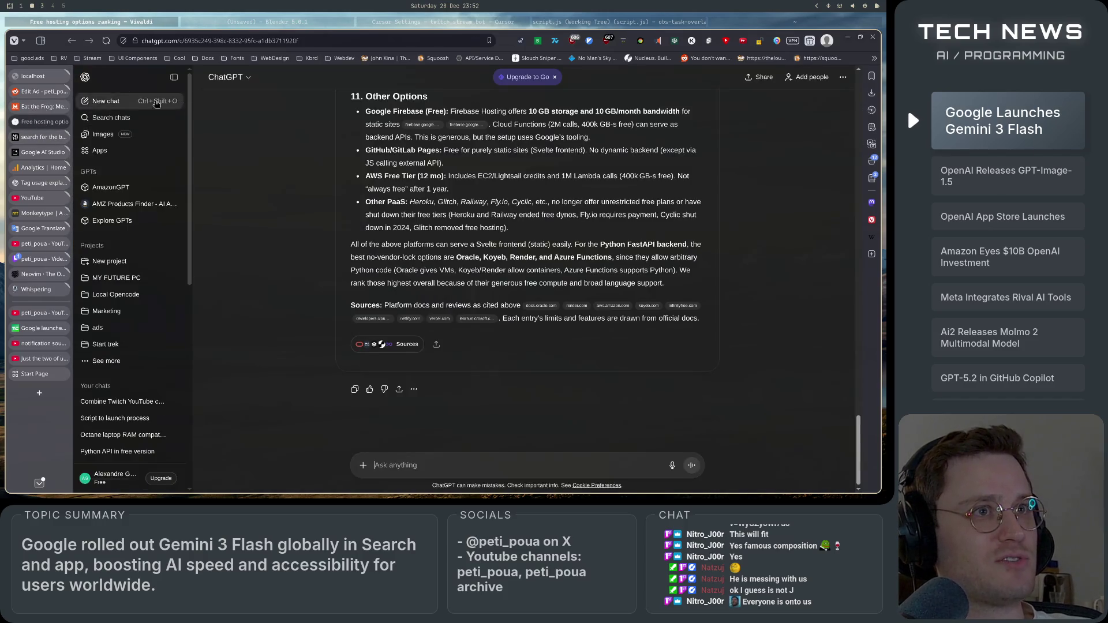
pyautogui.hotkey('ctrl', 'shift', 'o')
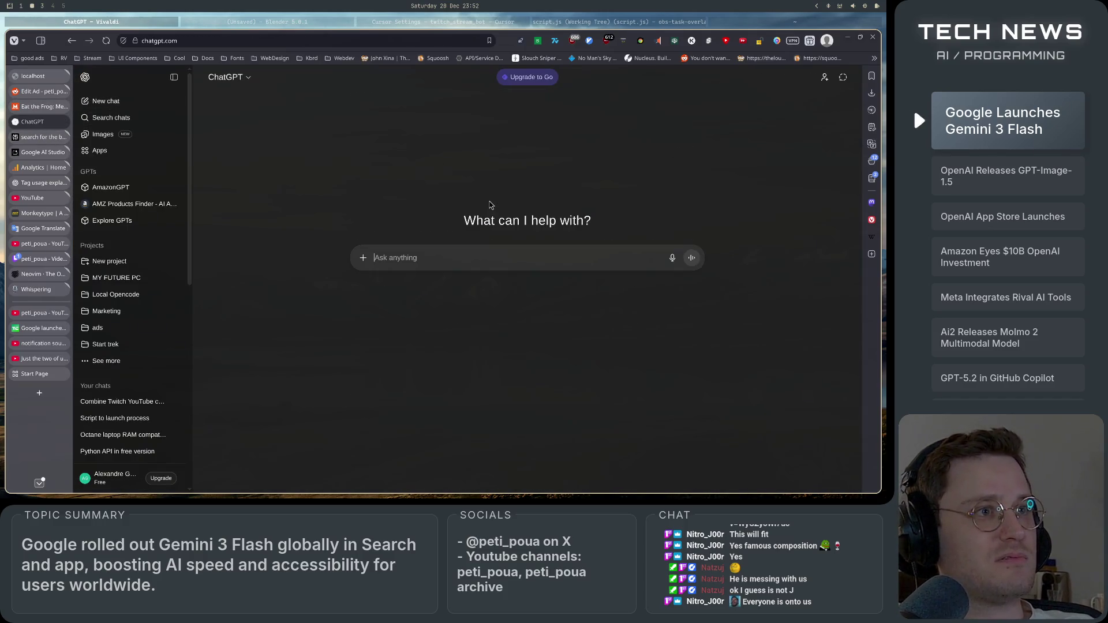
pyautogui.write('what is the phenomo')
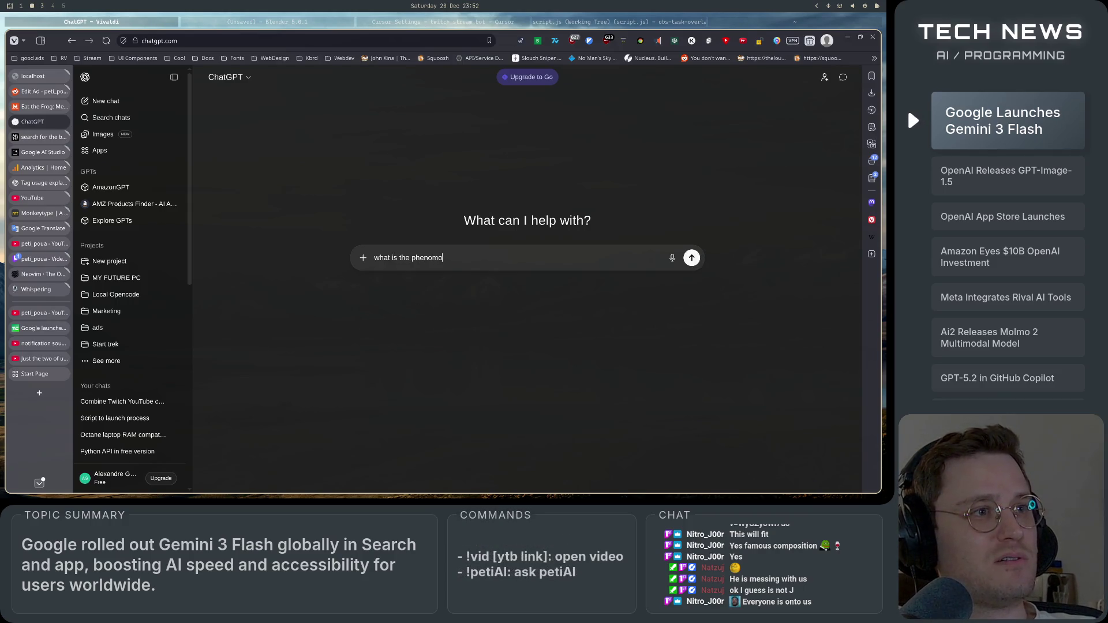
pyautogui.press('BackSpace')
pyautogui.write('enom')
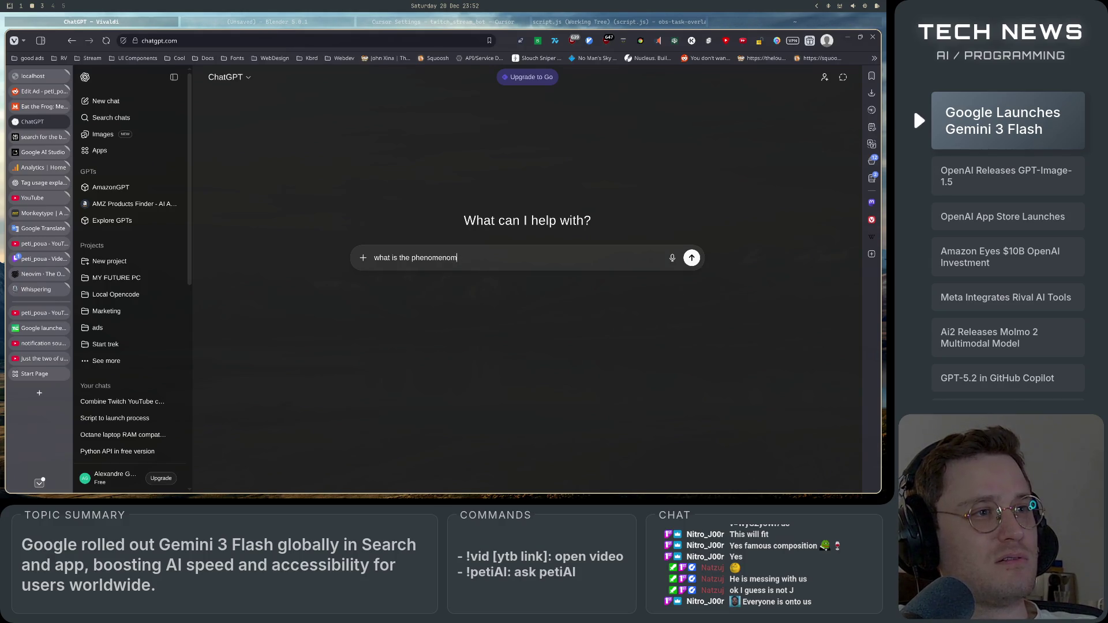
pyautogui.hotkey('ctrl', 'a')
pyautogui.press('BackSpace')
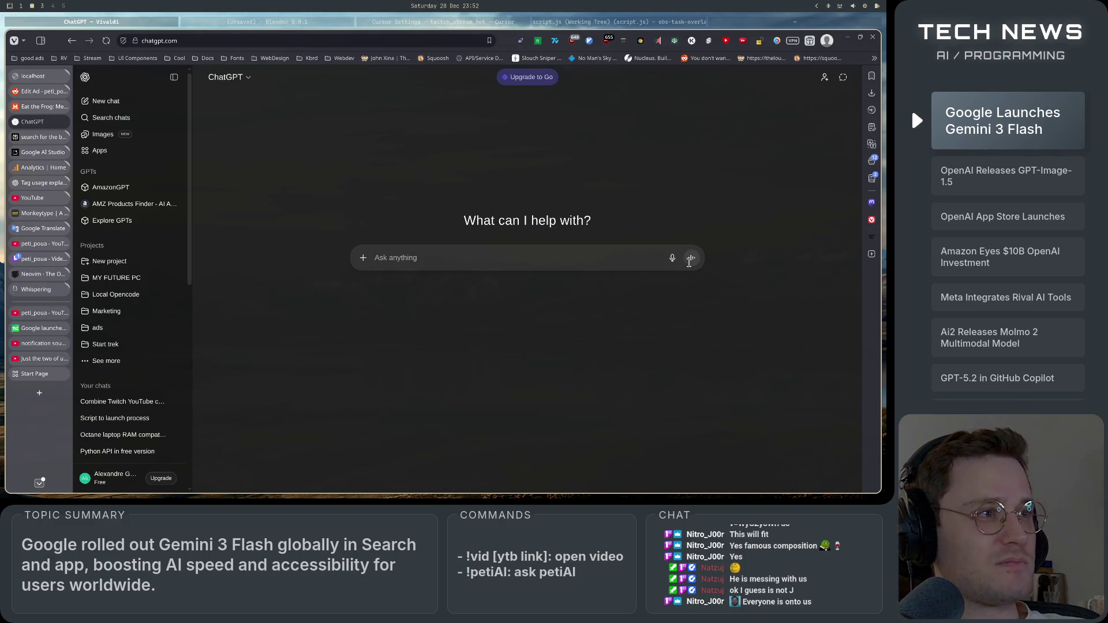
# - Dictate and send the question asking what seeing patterns in random content is called
pyautogui.click(672, 258)
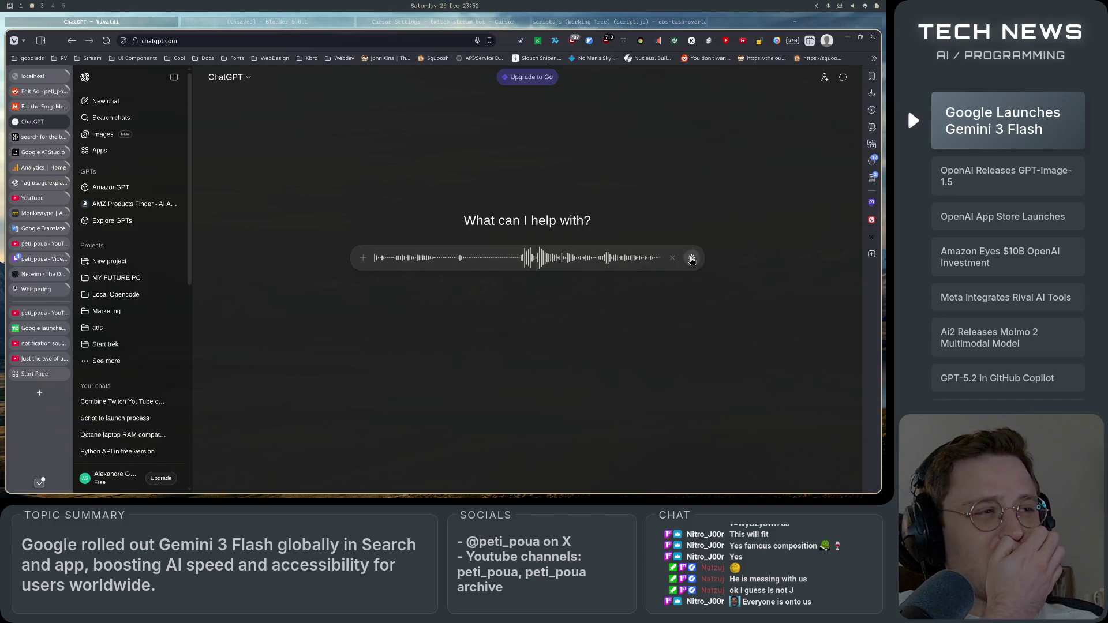
pyautogui.click(692, 260)
pyautogui.click(691, 312)
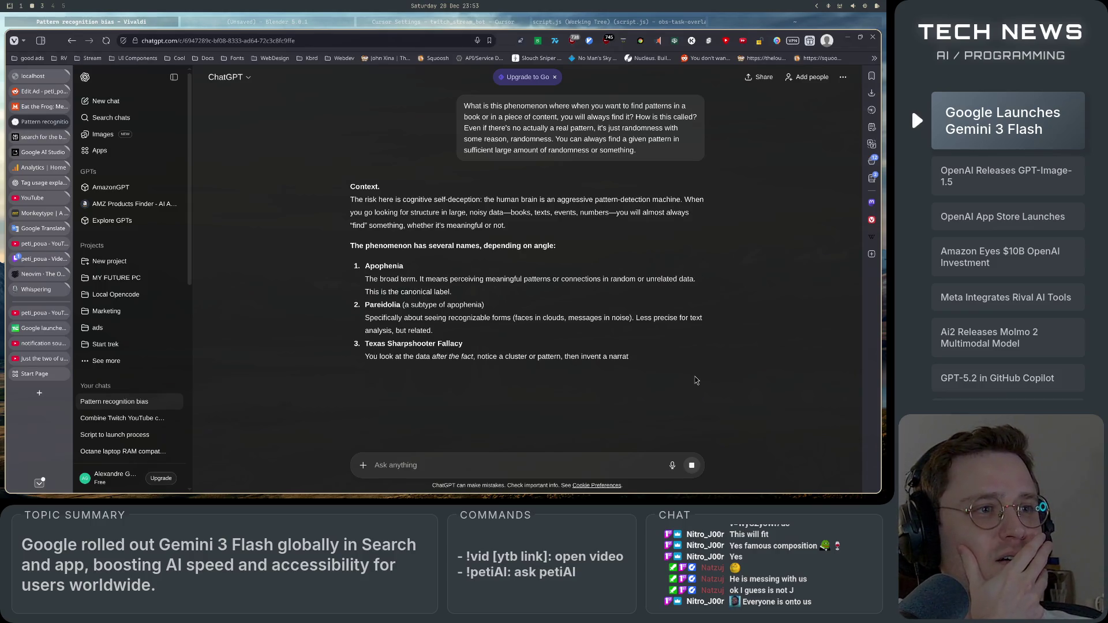
# - Read through the answer, highlighting the terms Pareidolia and Apophenia along the way
pyautogui.moveTo(365, 305); pyautogui.dragTo(401, 307)
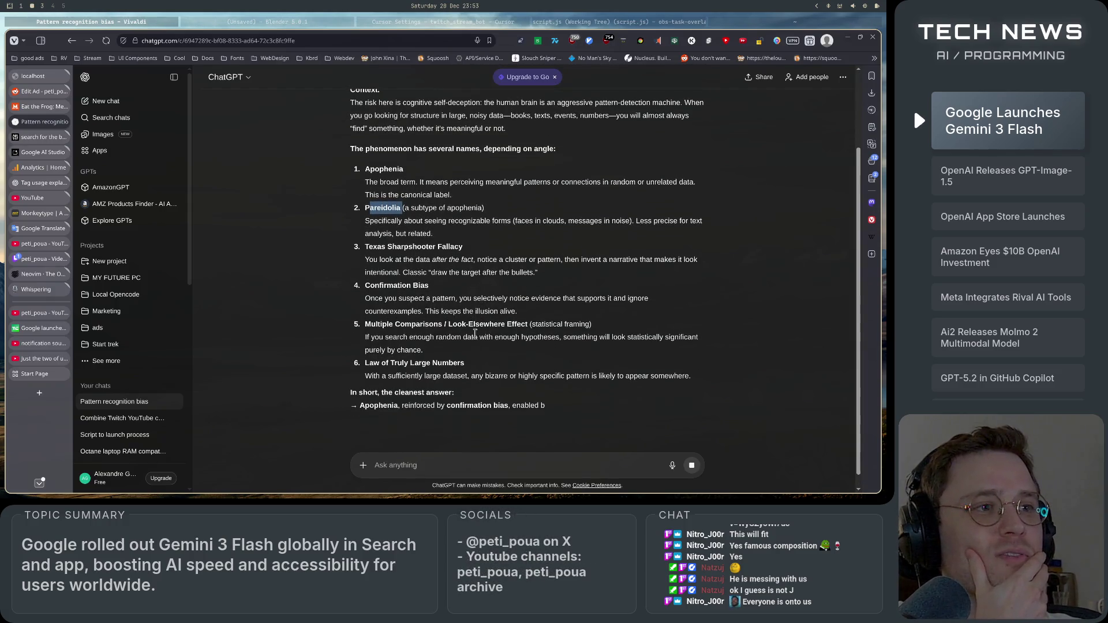
pyautogui.scroll(2, 492, 392)
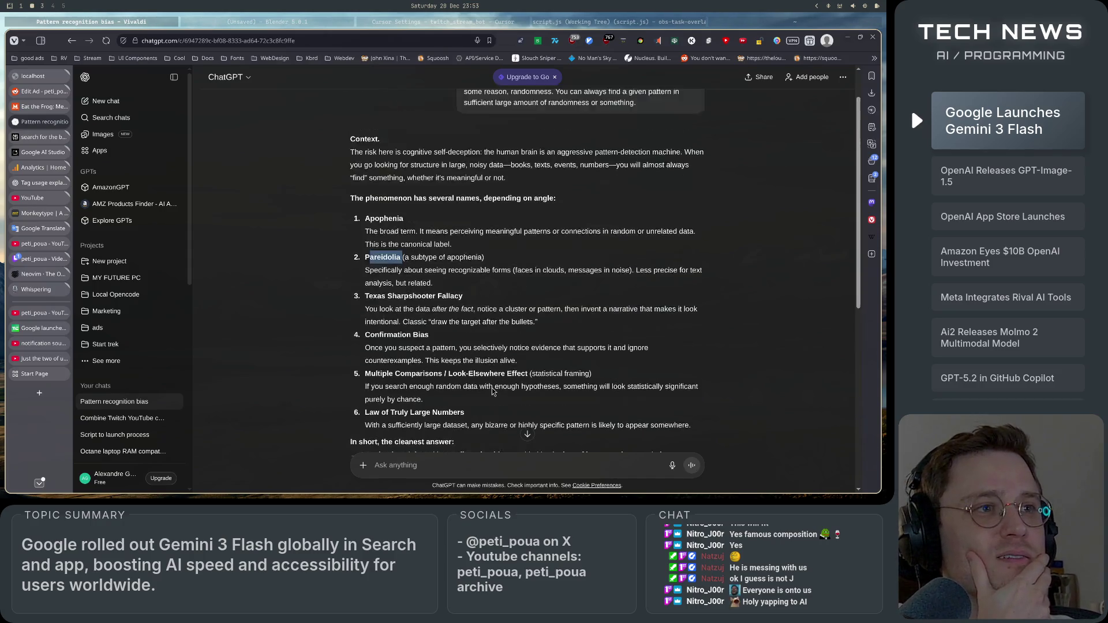
pyautogui.moveTo(366, 252); pyautogui.dragTo(713, 256)
pyautogui.click(442, 267)
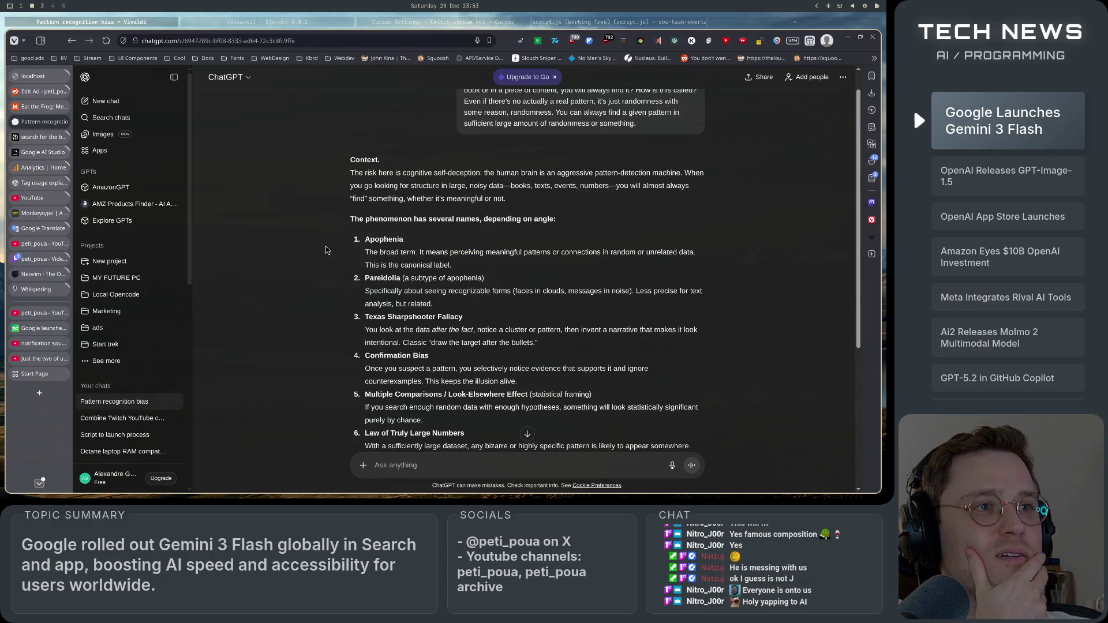
pyautogui.doubleClick(375, 240)
pyautogui.click(366, 243)
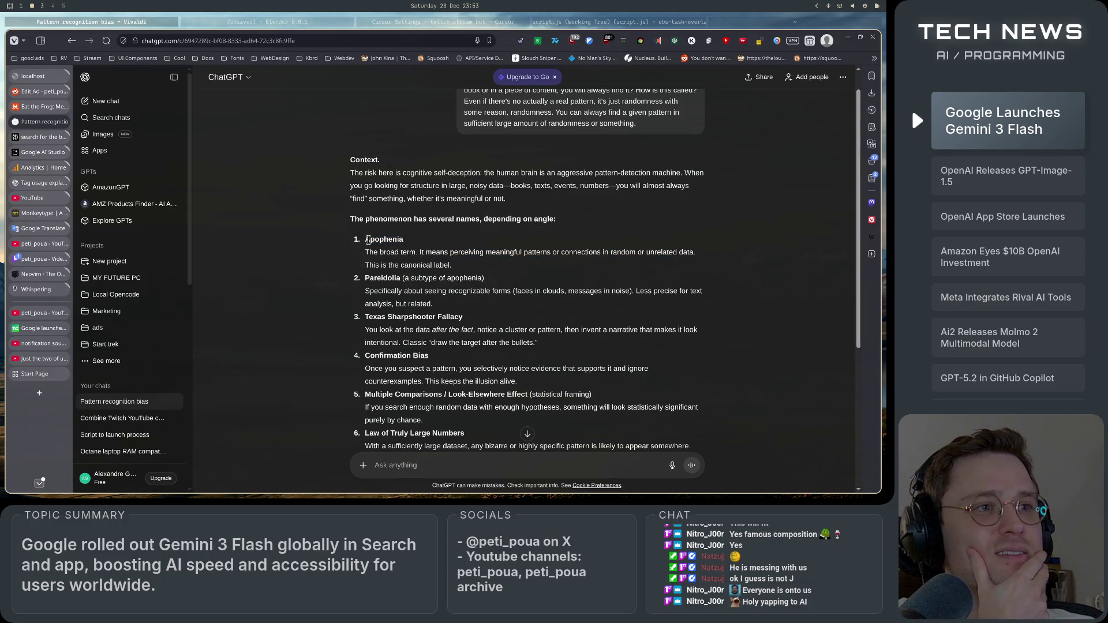
pyautogui.doubleClick(370, 240)
pyautogui.click(429, 245)
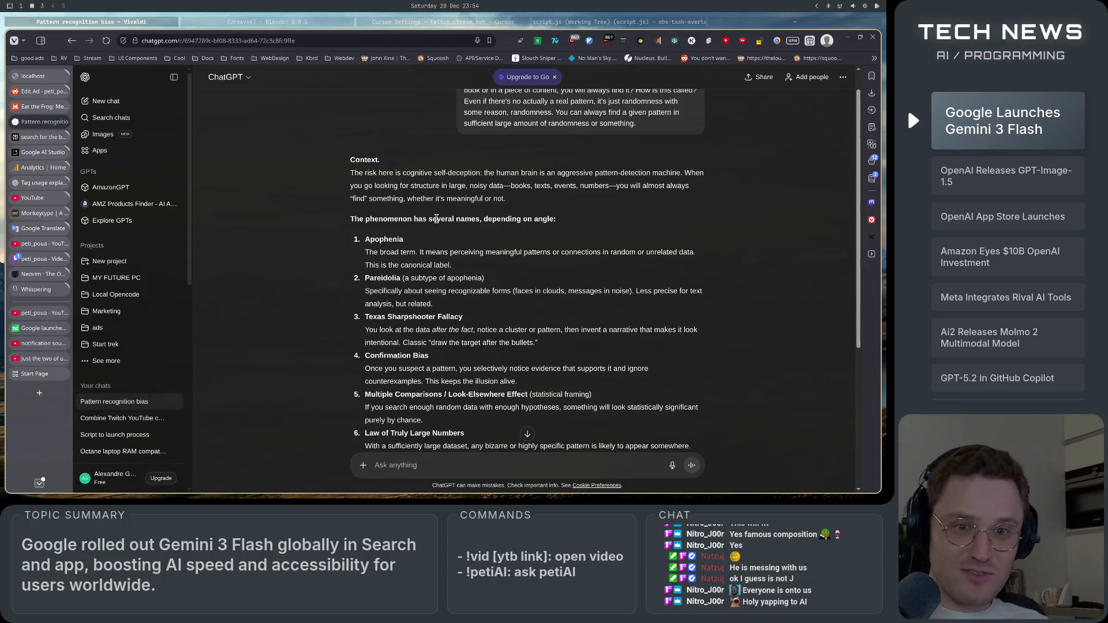
# - Return to the YouTube 'notification sound copyright free' search results
pyautogui.click(44, 344)
pyautogui.click(36, 359)
pyautogui.click(60, 344)
pyautogui.scroll(-8, 517, 404)
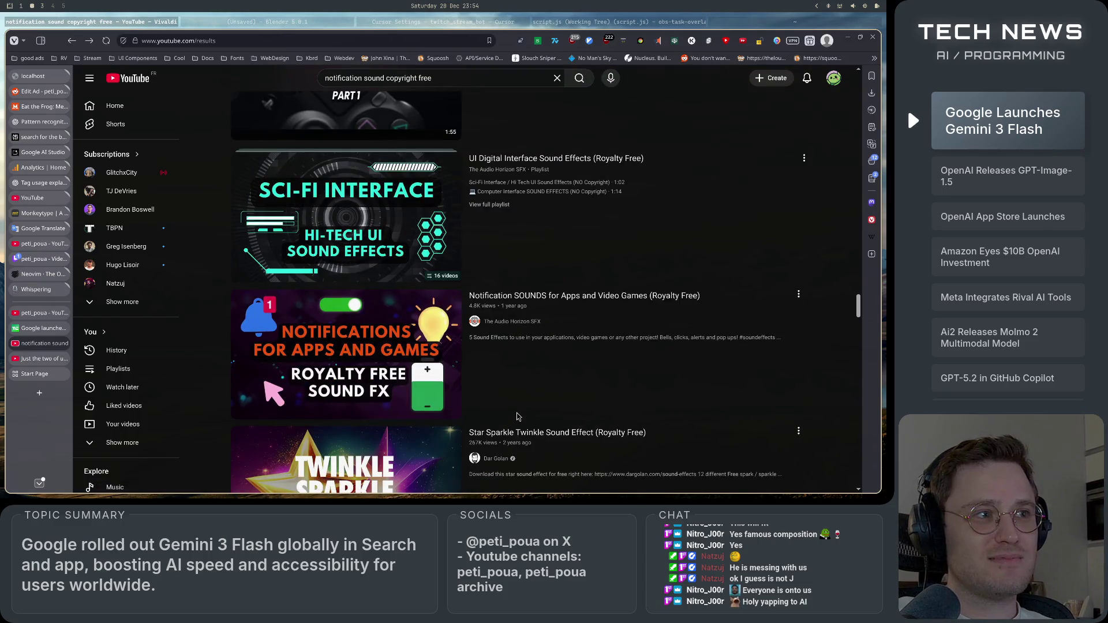
# - Scroll up and down through the copyright-free notification and UI sound-effect videos
pyautogui.scroll(-3, 518, 416)
pyautogui.scroll(-3, 518, 417)
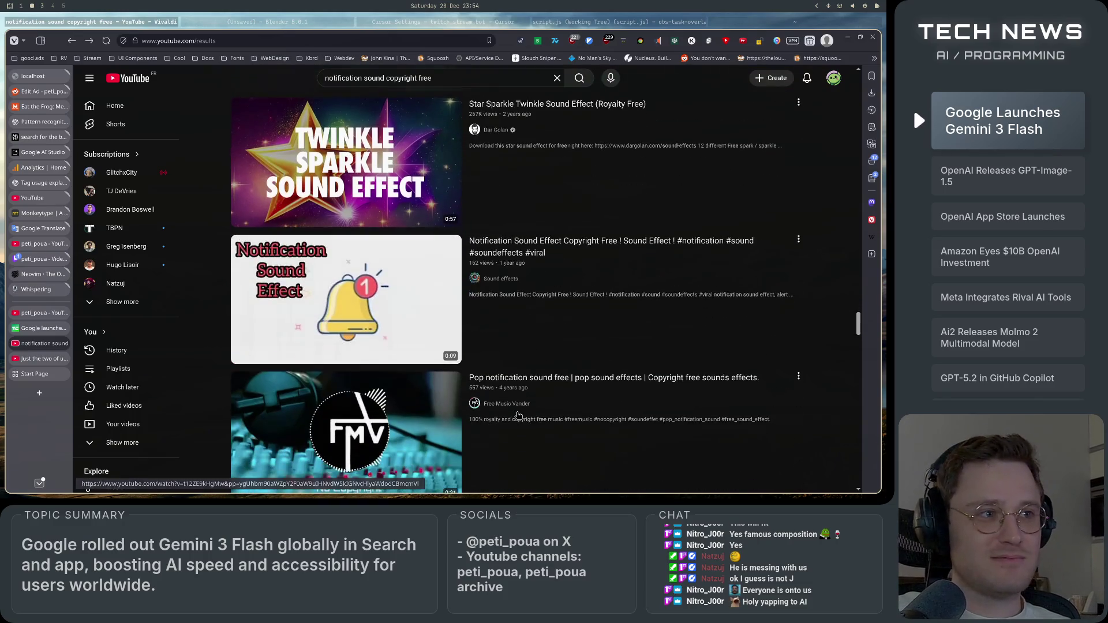
pyautogui.scroll(-4, 517, 416)
pyautogui.scroll(1, 518, 416)
pyautogui.scroll(-1, 518, 422)
pyautogui.scroll(5, 518, 426)
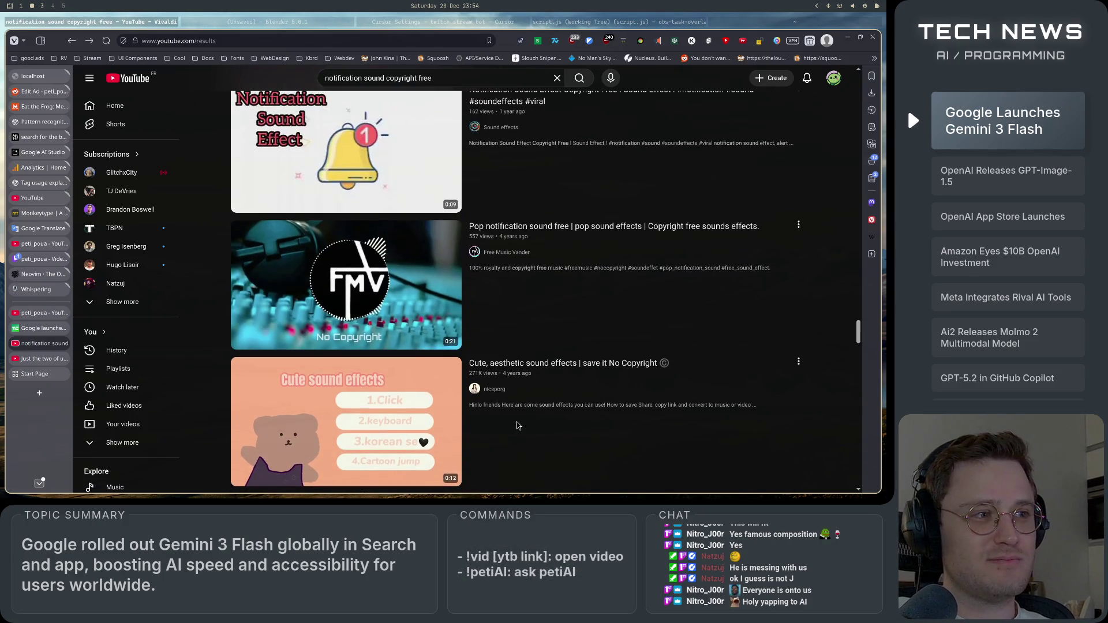
pyautogui.scroll(3, 518, 427)
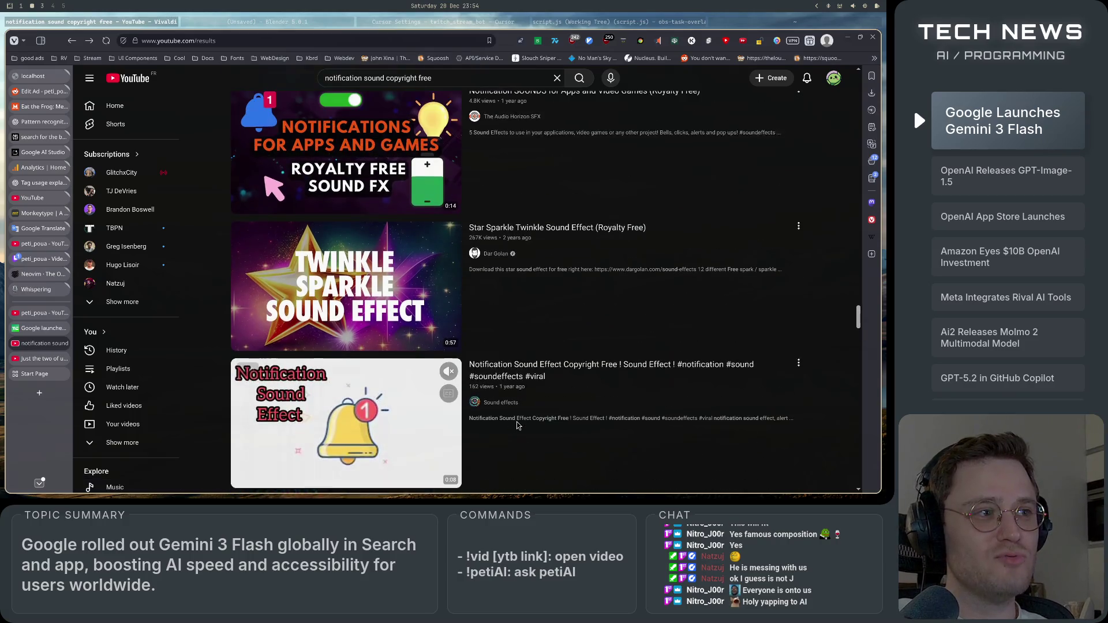
pyautogui.scroll(-2, 515, 439)
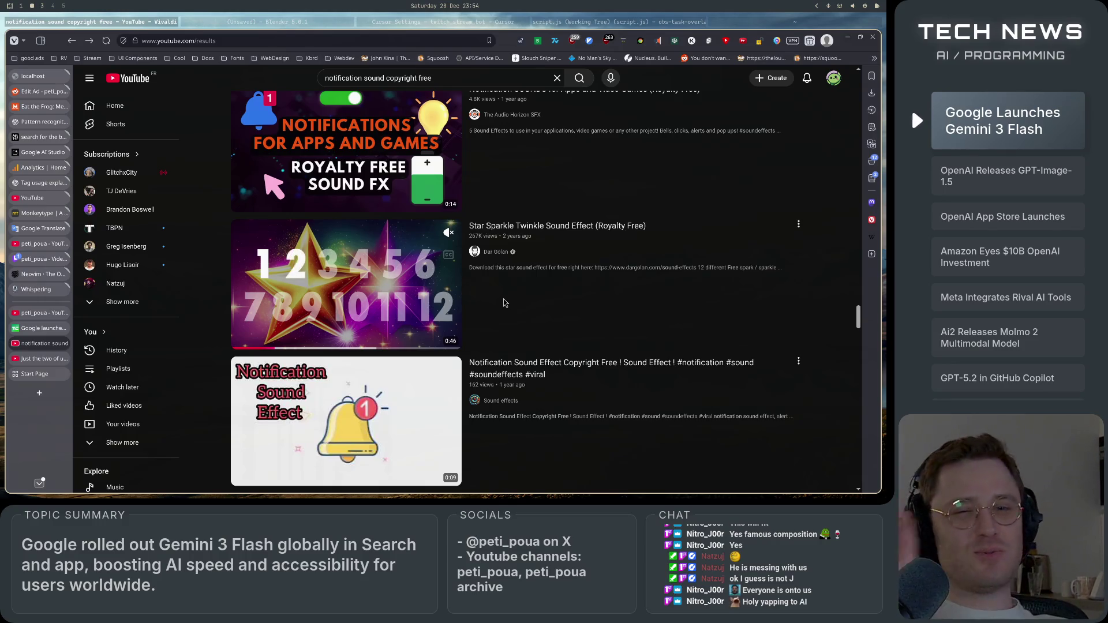
pyautogui.scroll(-6, 509, 339)
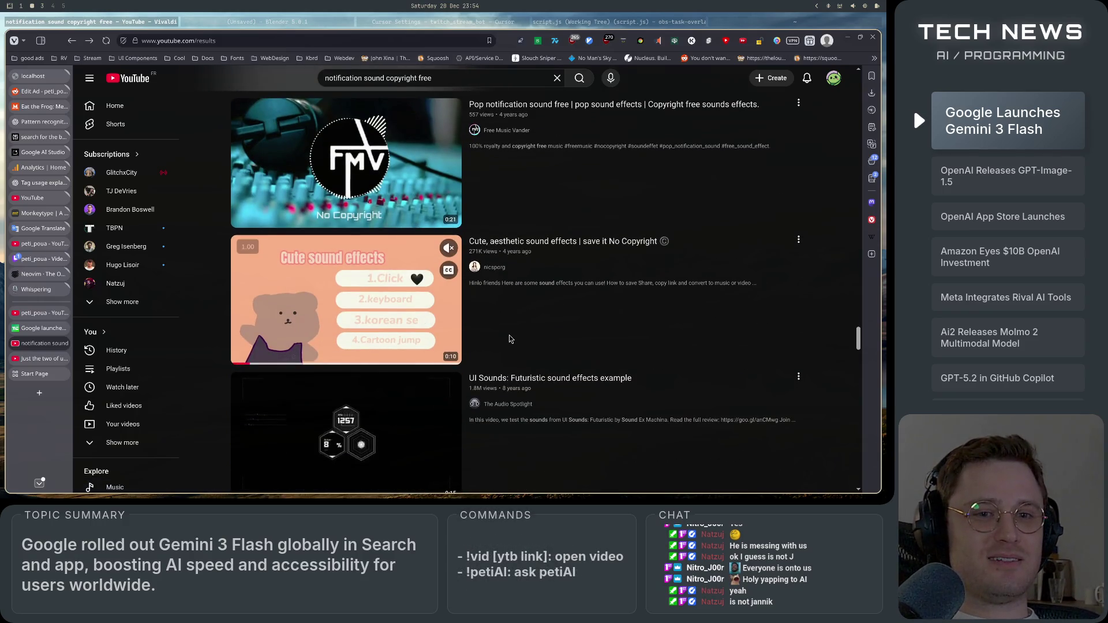
pyautogui.scroll(-3, 509, 339)
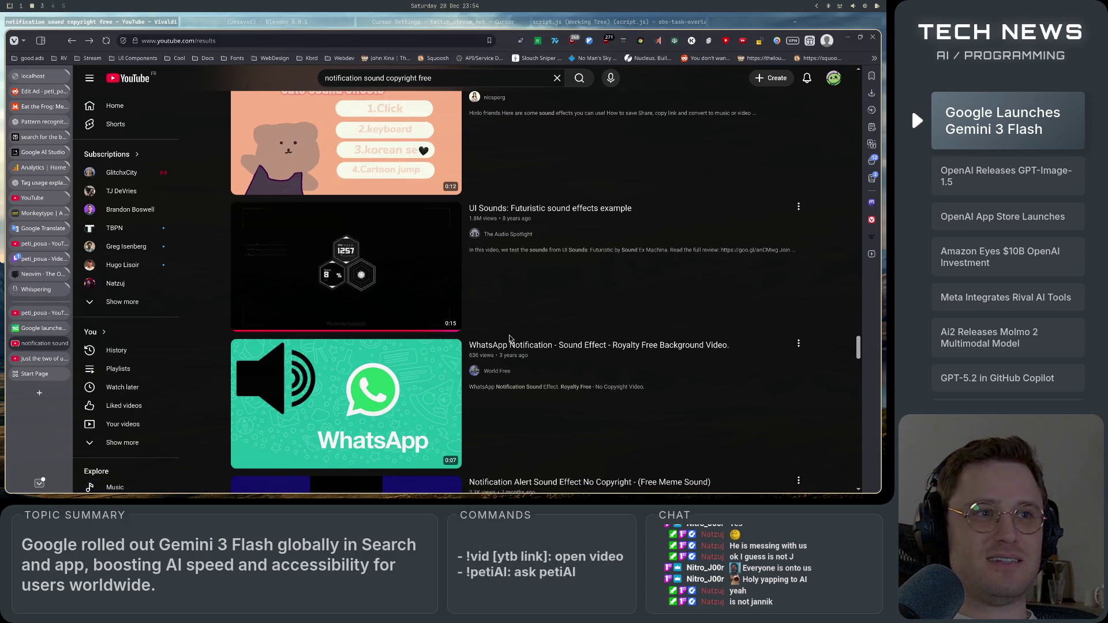
pyautogui.scroll(4, 509, 339)
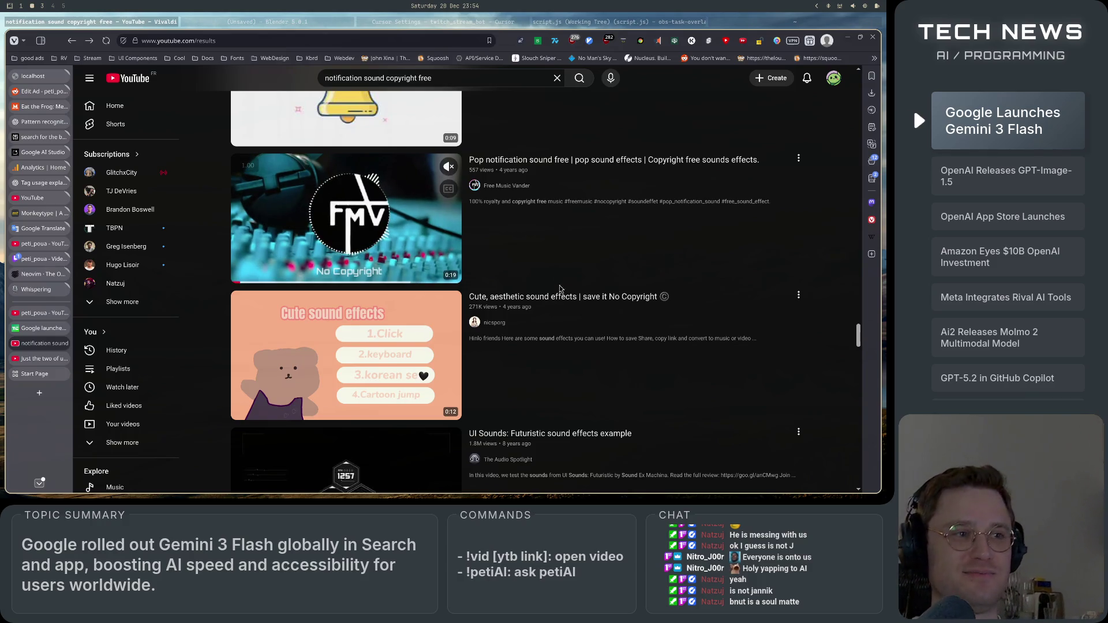
# - Scroll the results past 'Samsung Notification Sound (Copyright Free)' and 'Pop Sound Effects'
pyautogui.scroll(-5, 559, 291)
pyautogui.scroll(-4, 563, 297)
pyautogui.scroll(3, 564, 312)
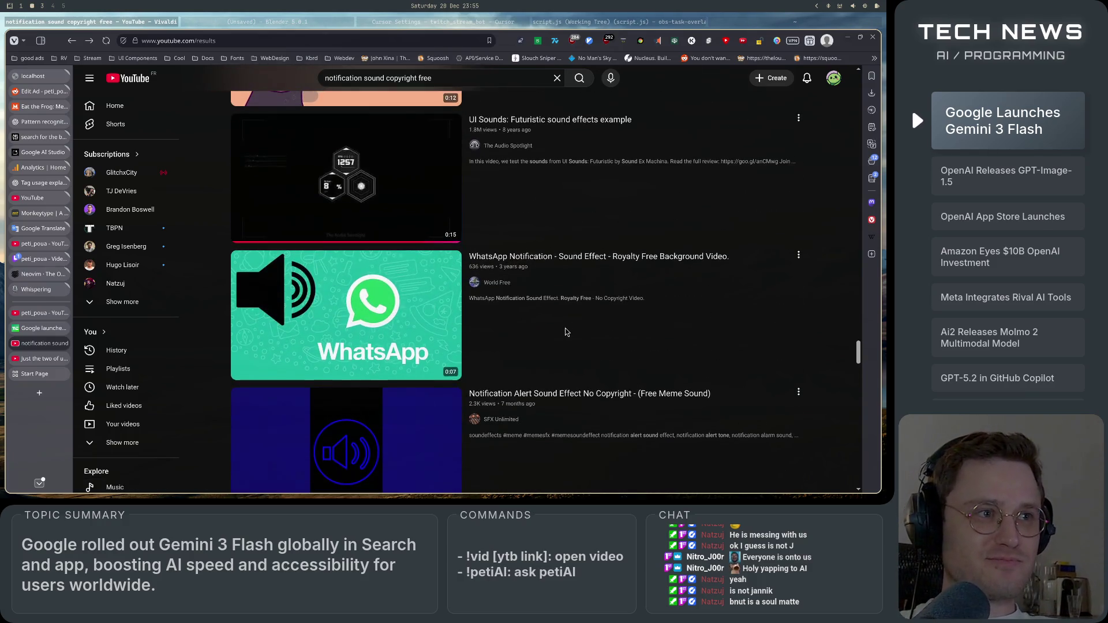
pyautogui.scroll(-1, 565, 332)
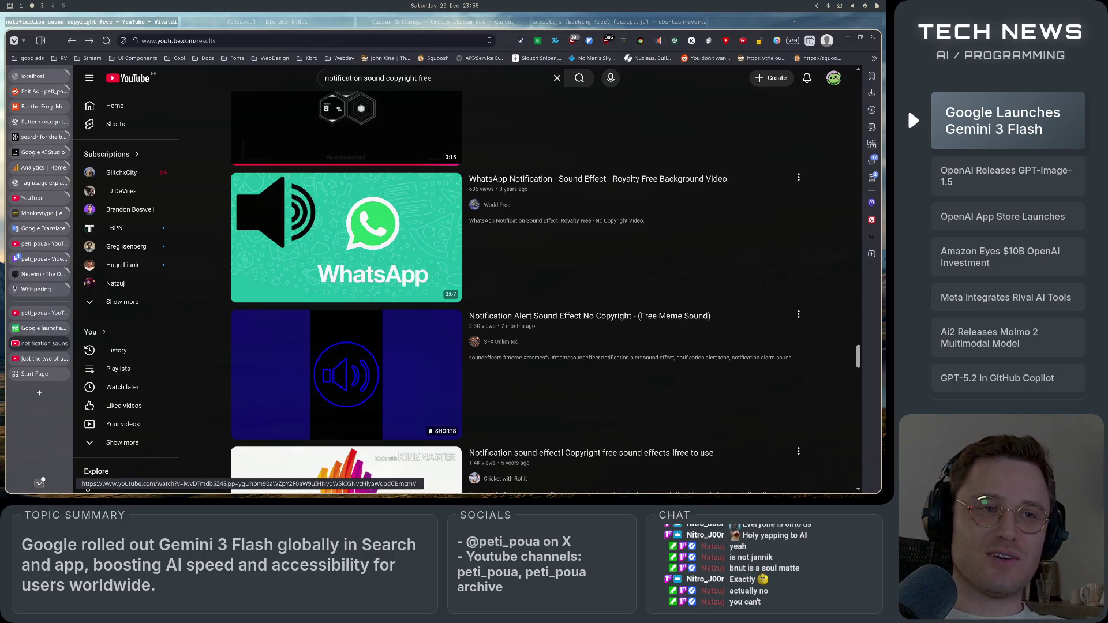
pyautogui.scroll(-3, 205, 253)
pyautogui.scroll(-1, 209, 254)
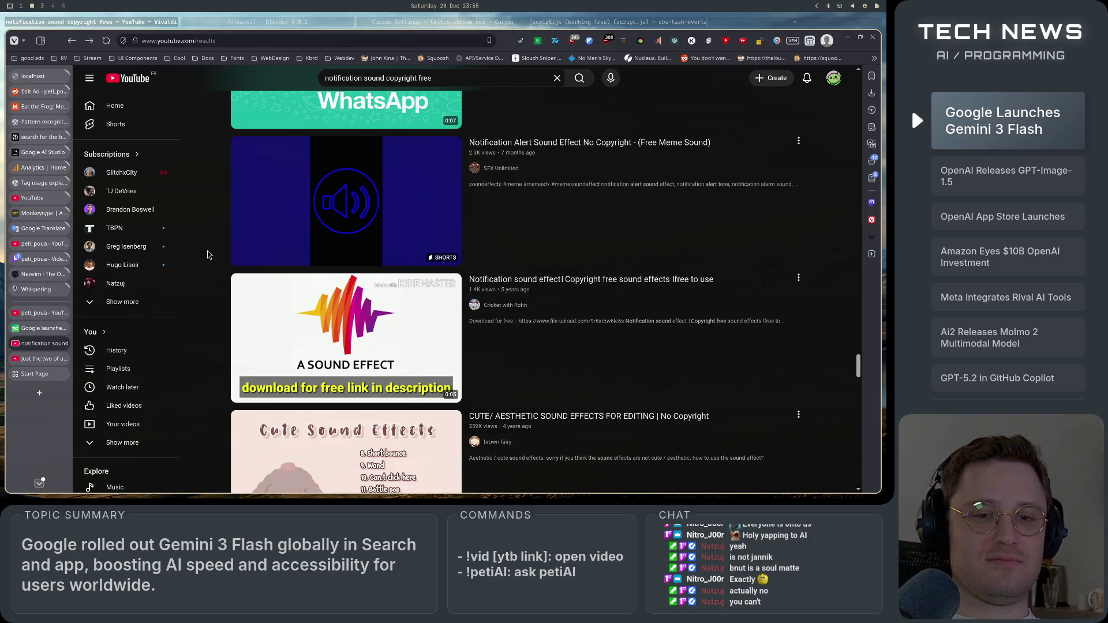
pyautogui.scroll(-1, 208, 254)
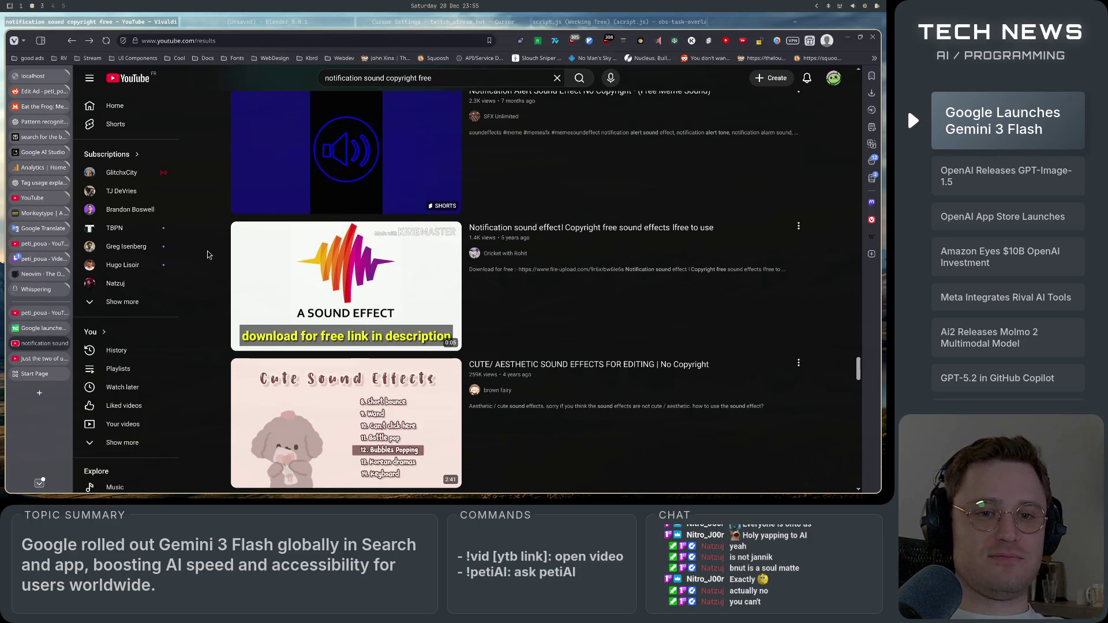
pyautogui.scroll(-3, 209, 255)
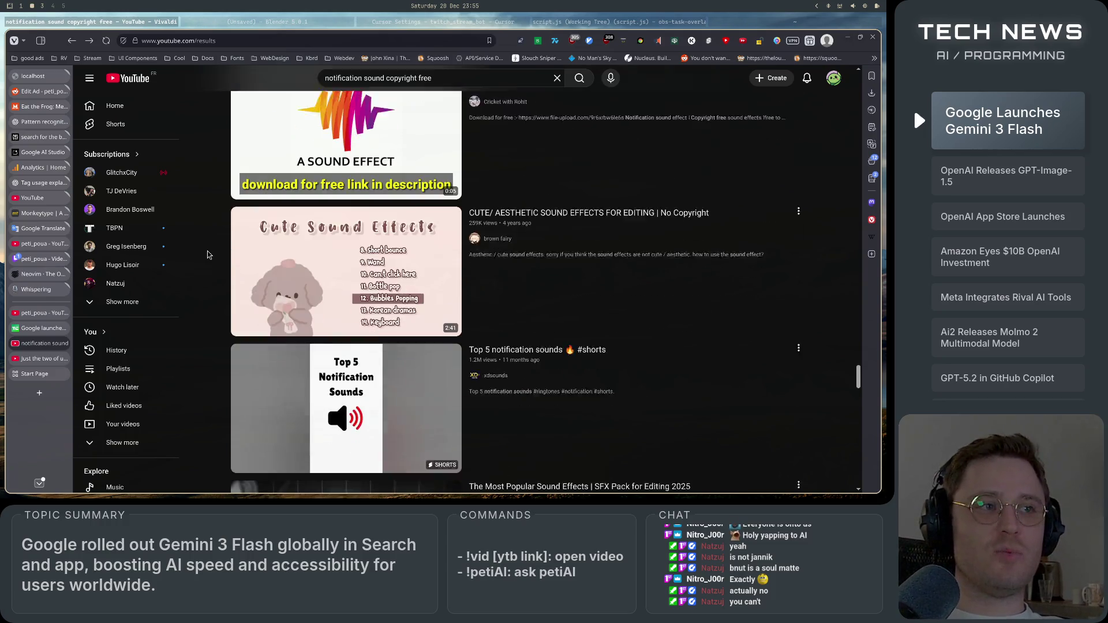
pyautogui.scroll(-3, 209, 254)
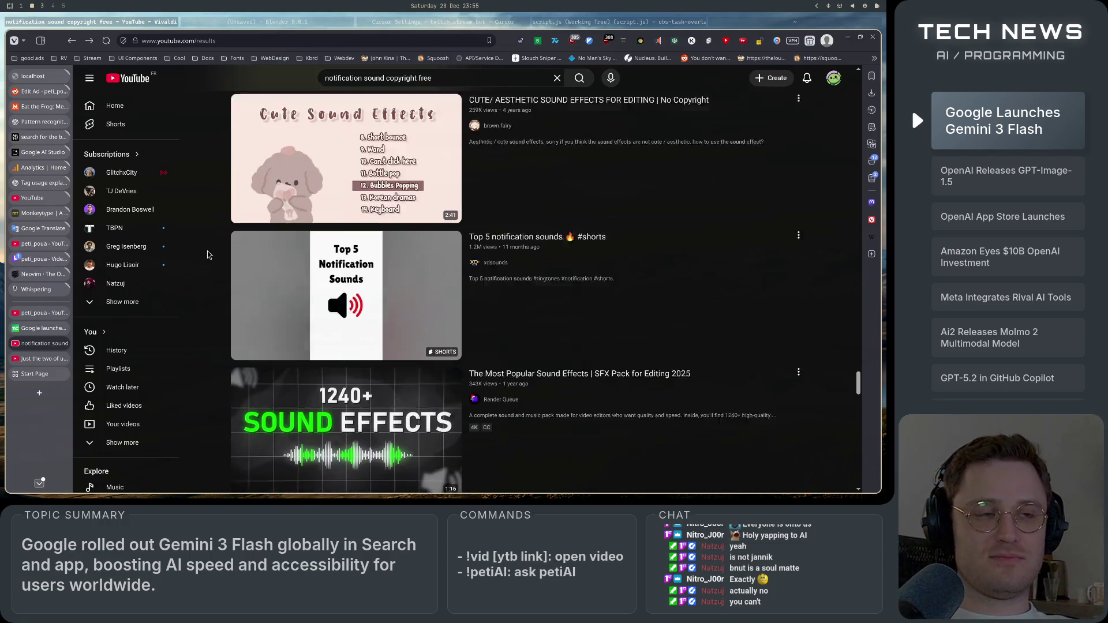
pyautogui.scroll(2, 224, 309)
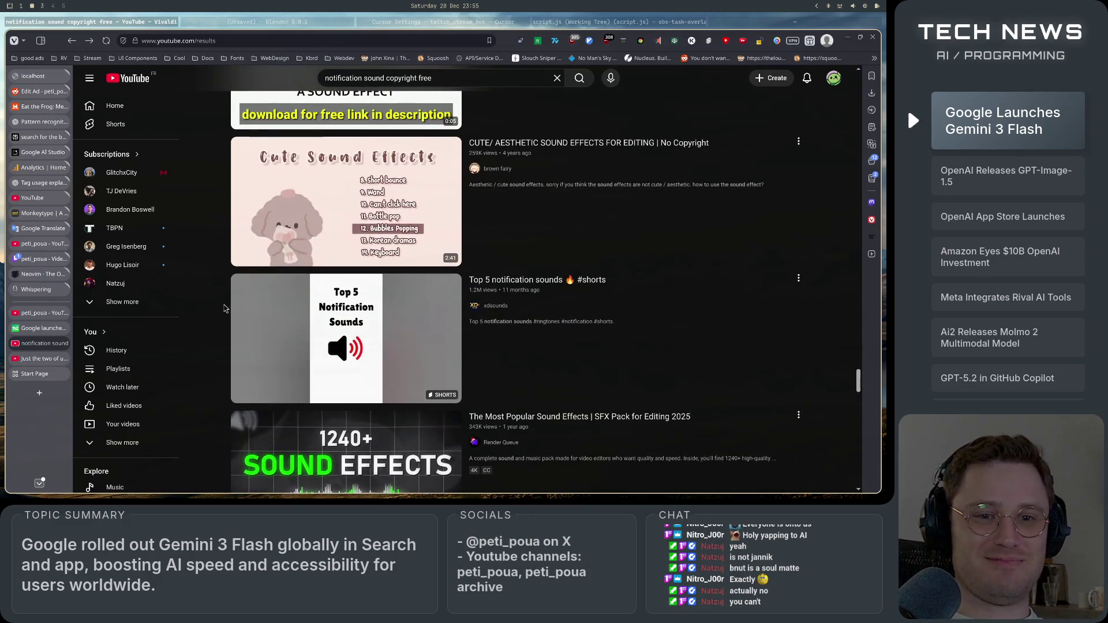
pyautogui.scroll(-1, 225, 308)
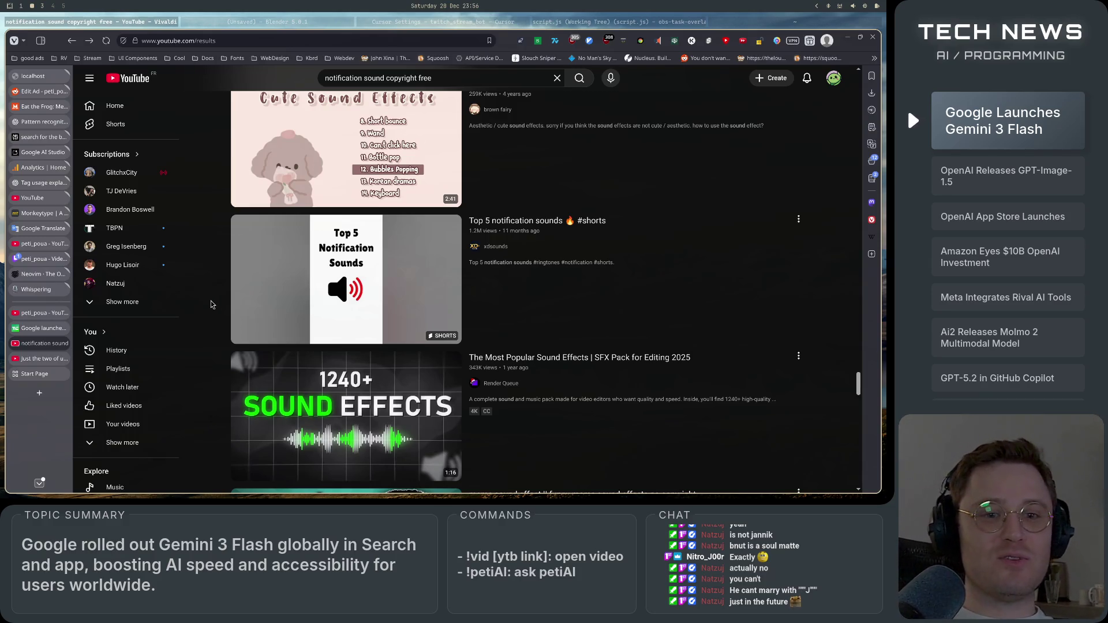
pyautogui.scroll(-5, 211, 304)
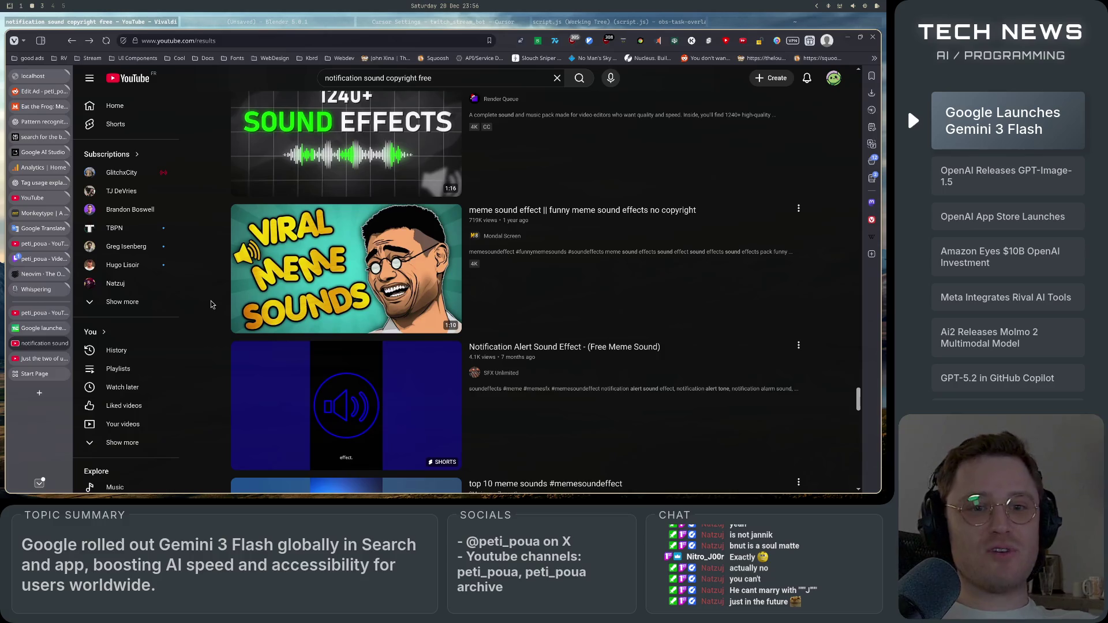
pyautogui.scroll(-6, 212, 305)
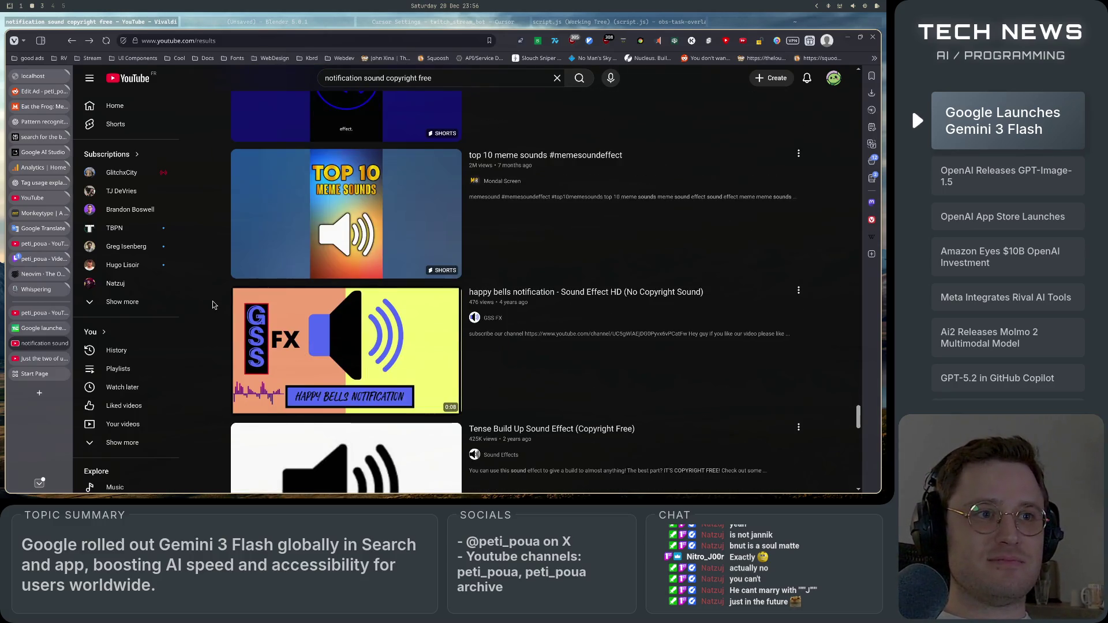
pyautogui.scroll(5, 211, 305)
pyautogui.scroll(1, 208, 313)
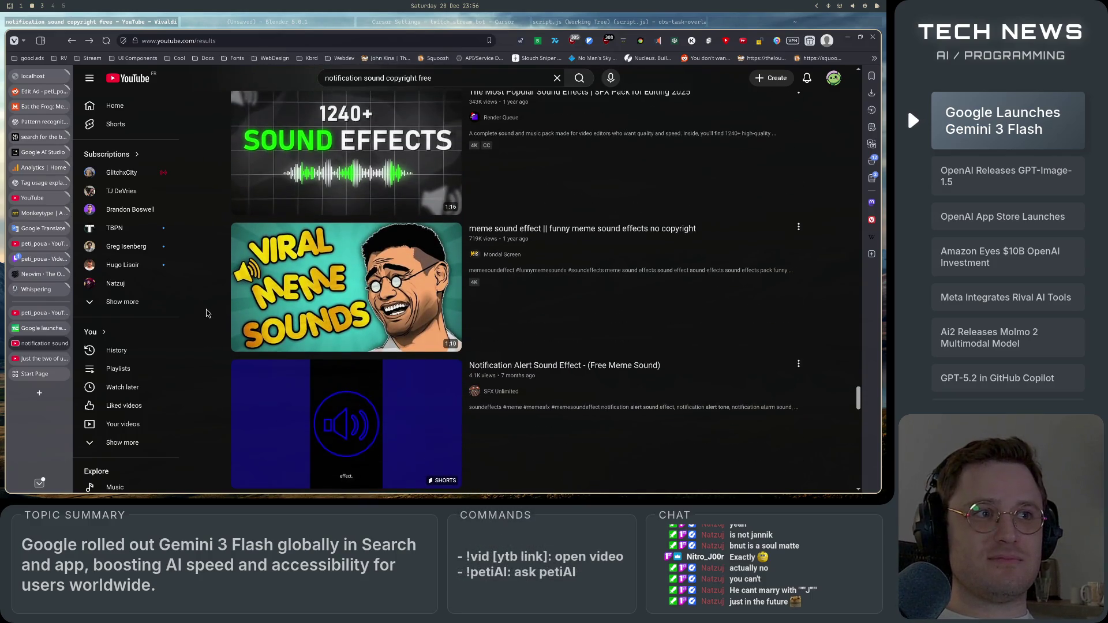
pyautogui.scroll(-3, 206, 312)
pyautogui.scroll(-4, 207, 313)
pyautogui.scroll(2, 206, 313)
pyautogui.scroll(-1, 206, 312)
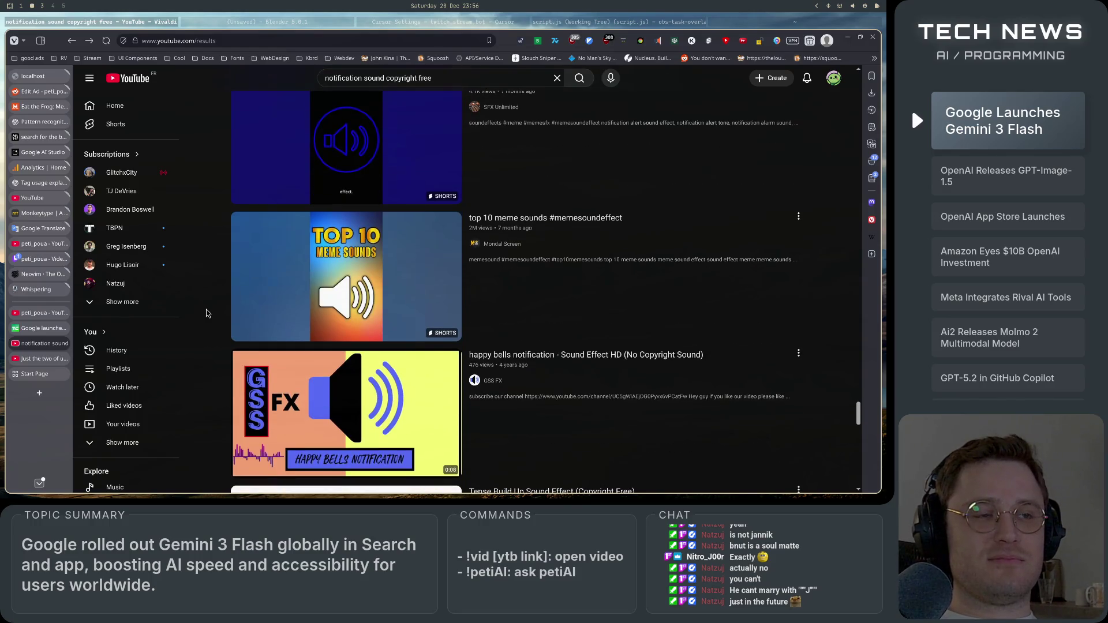
pyautogui.scroll(-10, 206, 309)
pyautogui.scroll(15, 208, 306)
pyautogui.scroll(2, 209, 306)
pyautogui.scroll(-5, 208, 306)
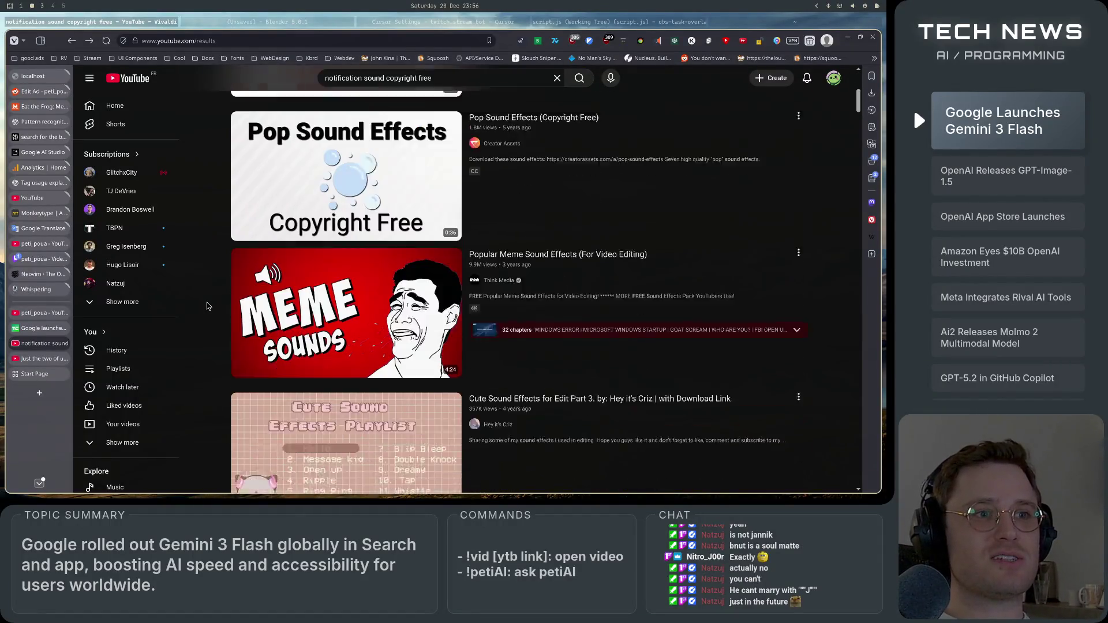
pyautogui.scroll(-2, 208, 306)
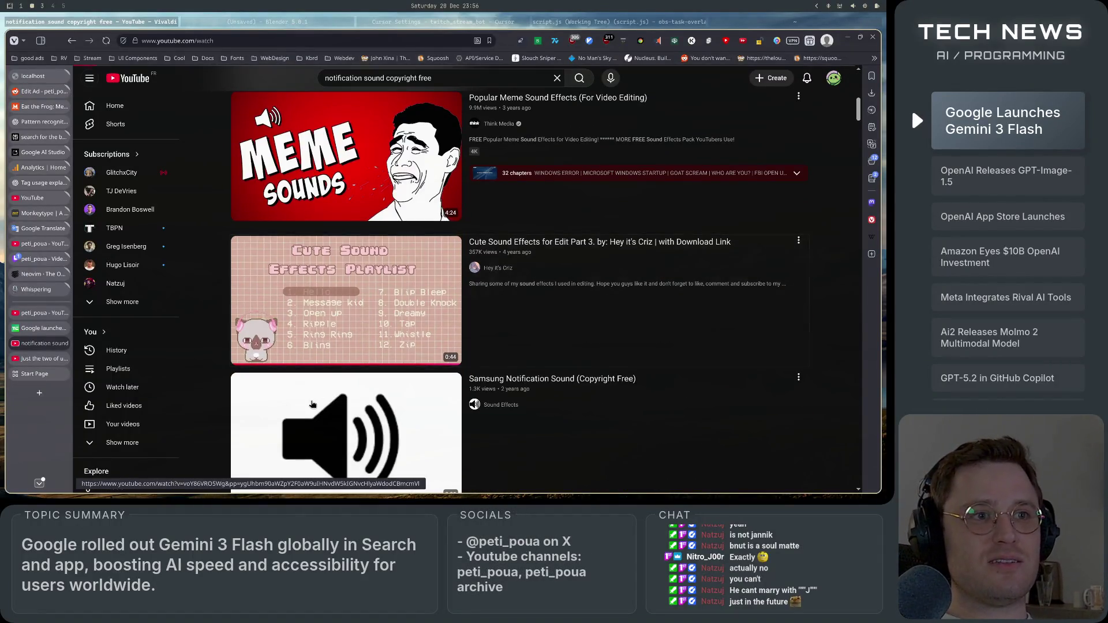
# - Preview the 'Cute Sound Effects for Edit Part 3' video, then go back to the search results
pyautogui.click(311, 406)
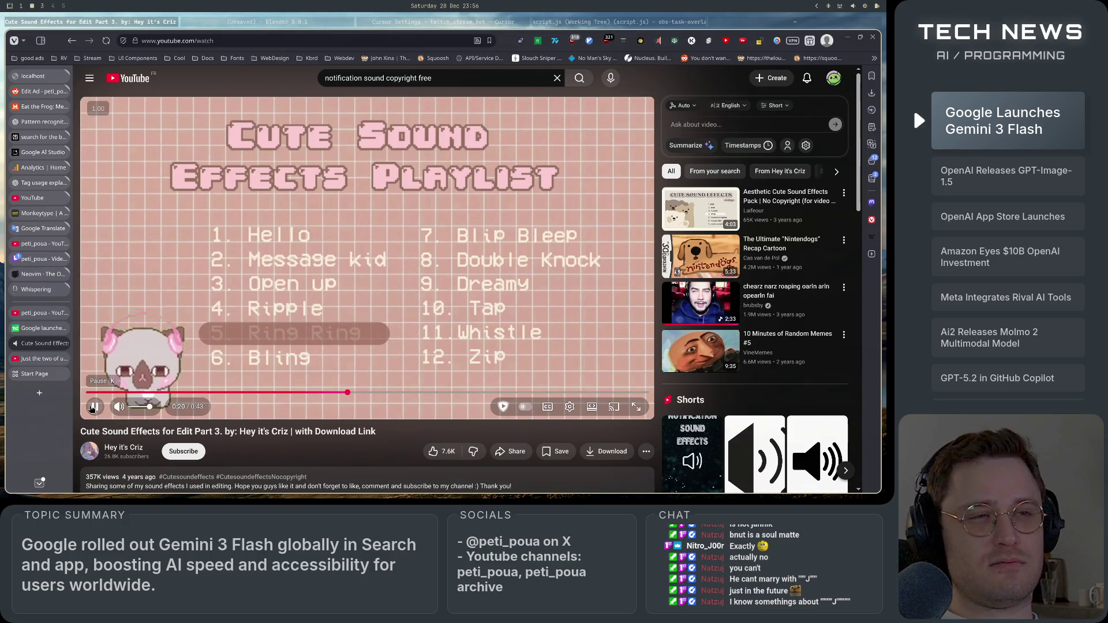
pyautogui.hotkey('alt', 'Left')
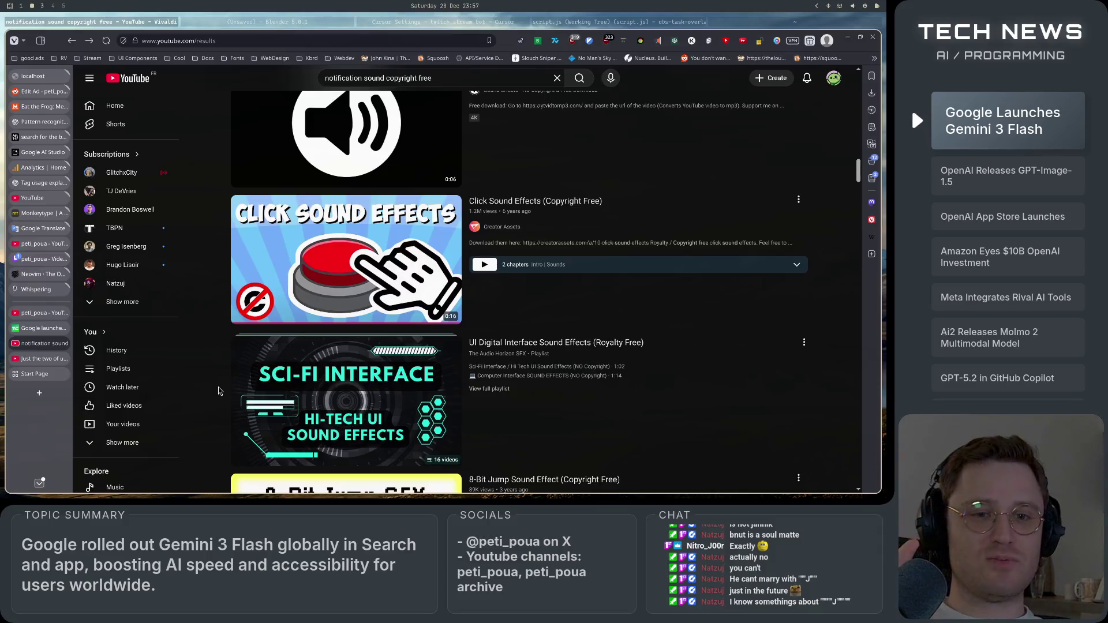
# - Scroll past the Click, 8-Bit Jump and Ding videos and open 'Modern User Interface Sound Effects (Copyright Free)'
pyautogui.scroll(-6, 218, 391)
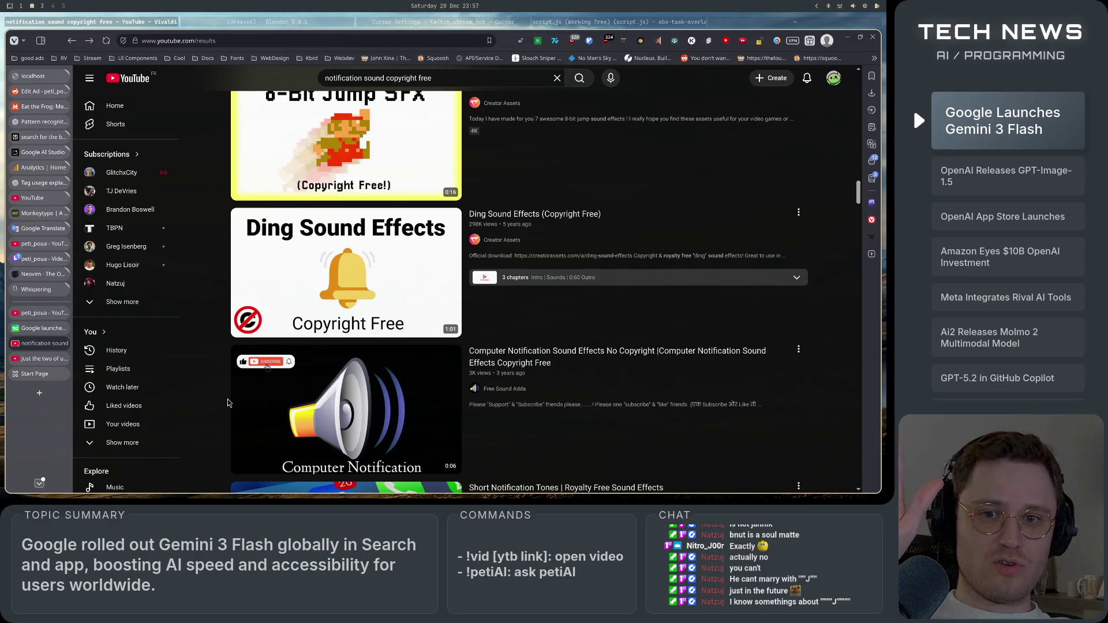
pyautogui.scroll(1, 193, 453)
pyautogui.scroll(10, 192, 453)
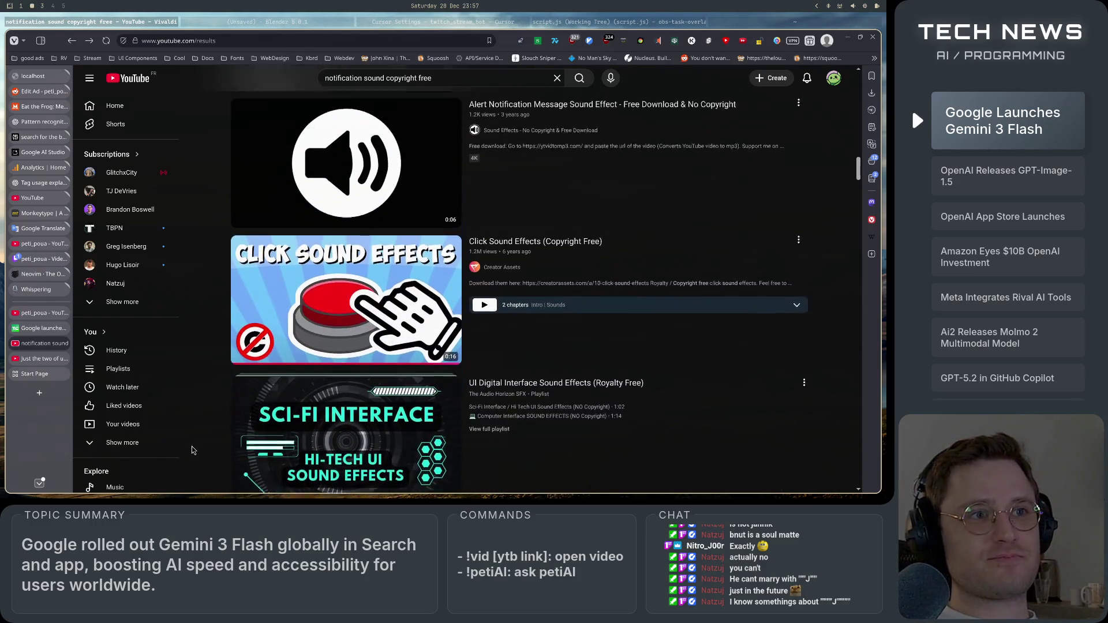
pyautogui.scroll(-10, 192, 450)
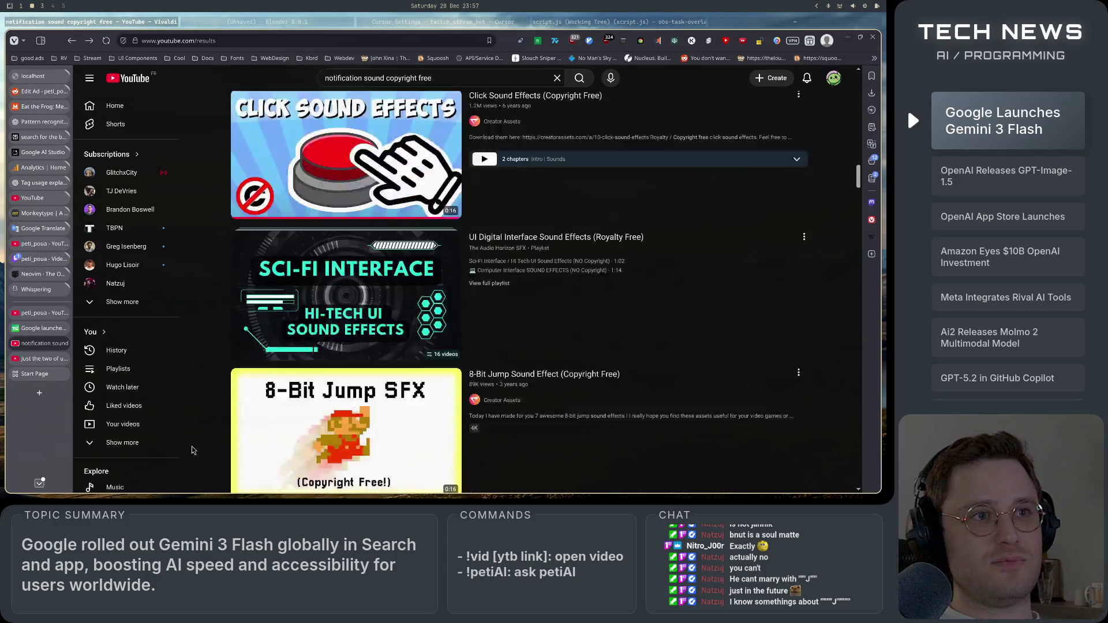
pyautogui.scroll(-4, 193, 450)
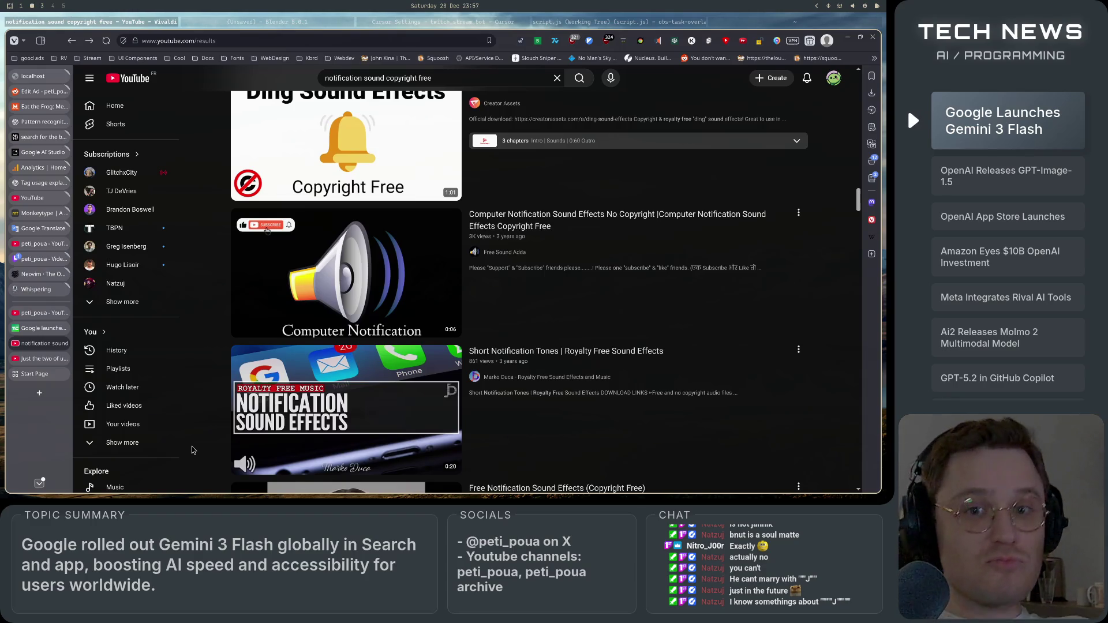
pyautogui.scroll(-3, 193, 450)
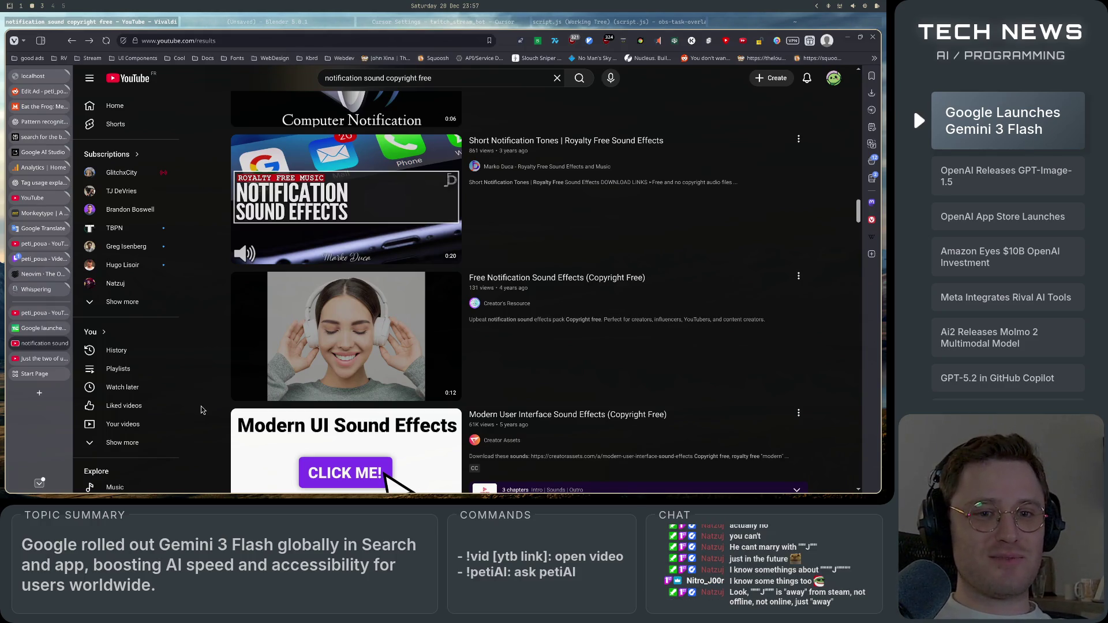
pyautogui.scroll(-3, 202, 410)
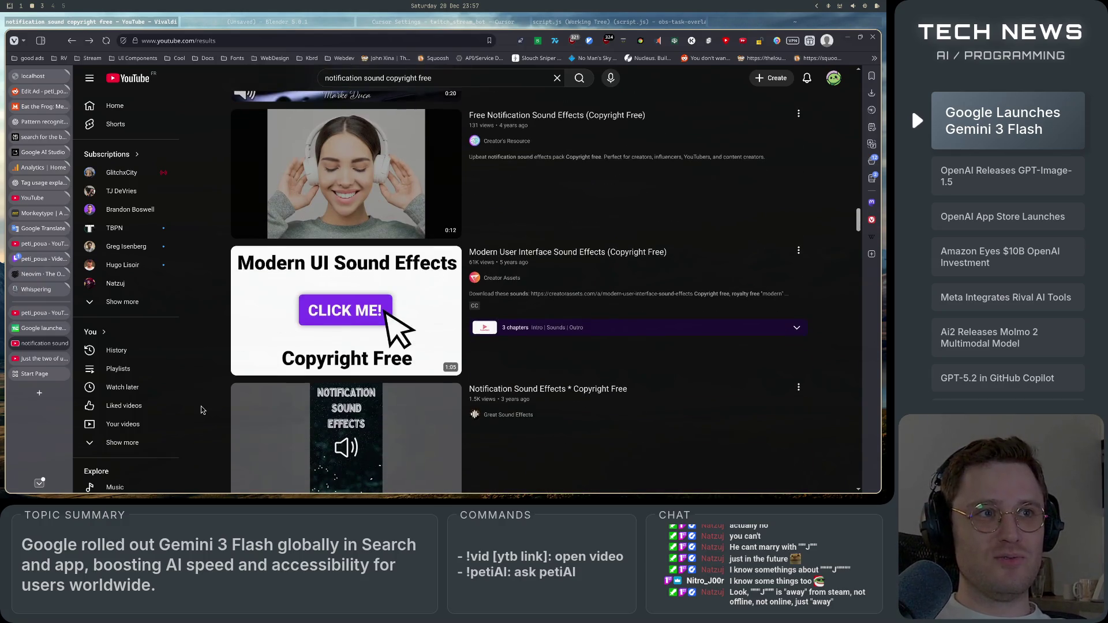
pyautogui.scroll(3, 201, 410)
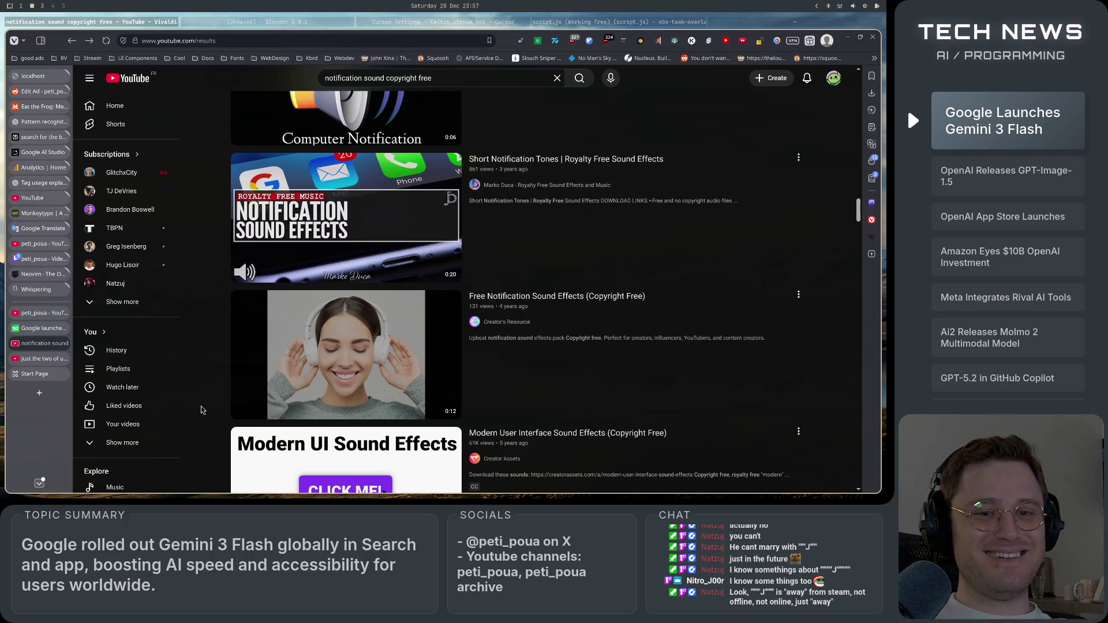
pyautogui.scroll(-4, 202, 410)
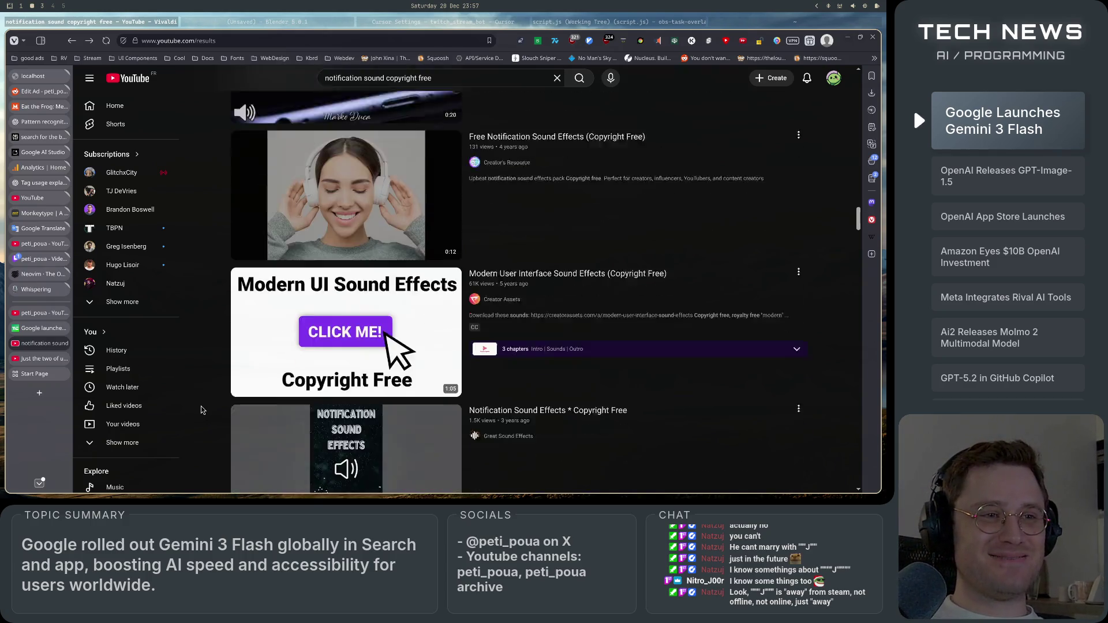
pyautogui.scroll(-1, 202, 409)
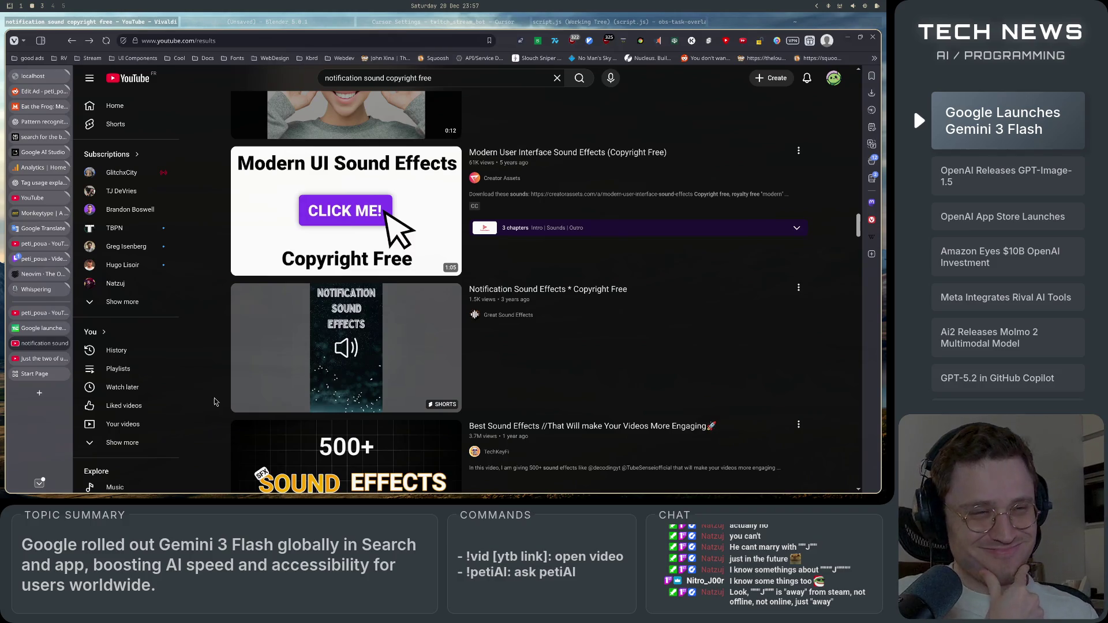
pyautogui.scroll(-3, 203, 409)
pyautogui.scroll(4, 213, 403)
pyautogui.scroll(-5, 214, 402)
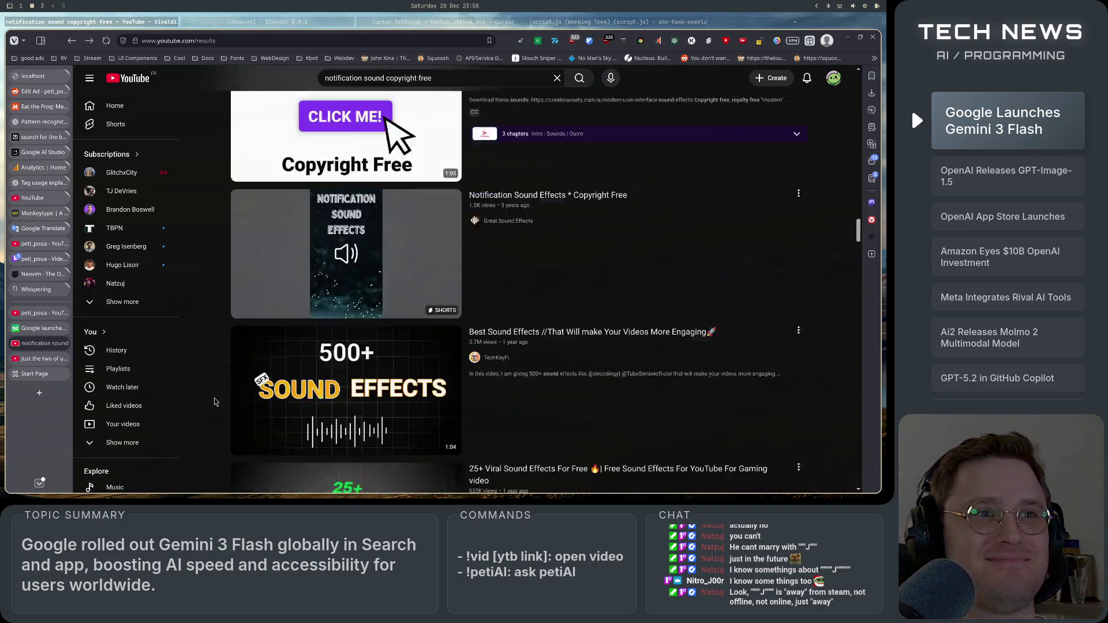
pyautogui.scroll(5, 214, 402)
pyautogui.scroll(1, 214, 401)
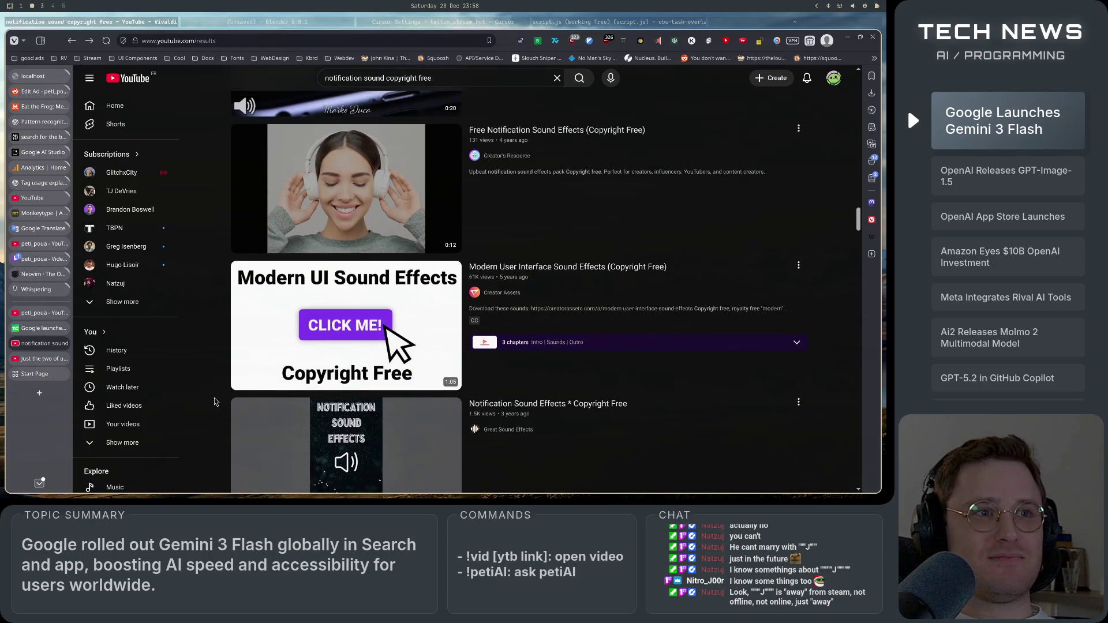
pyautogui.scroll(-2, 214, 402)
pyautogui.click(343, 203)
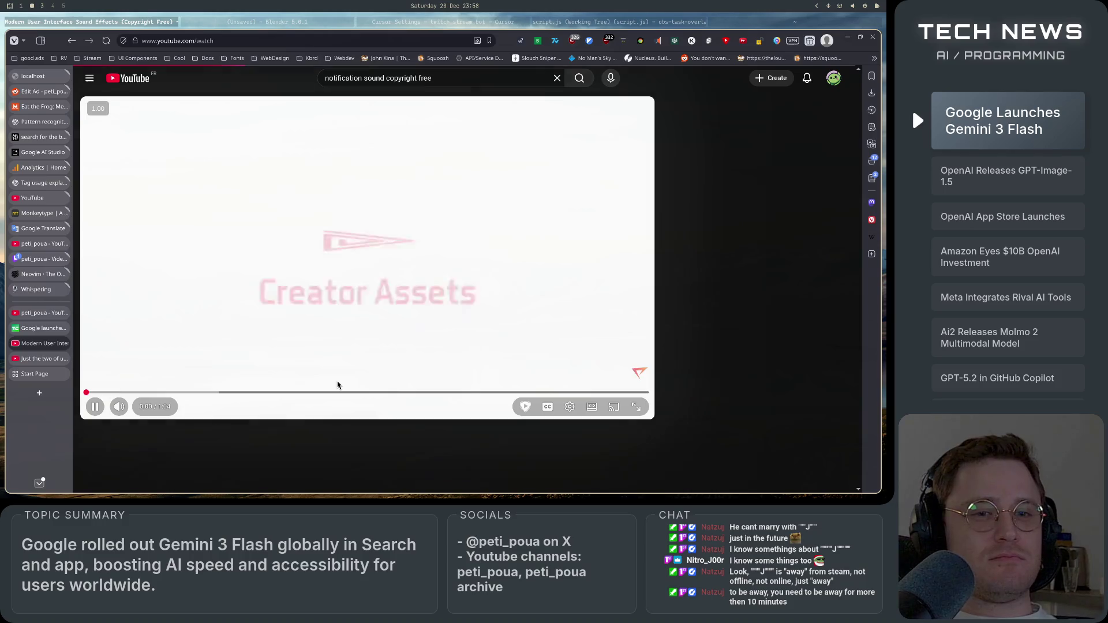
# - Pause the newly opened Modern UI sound effects video, then play it to 0:07 and pause
pyautogui.click(325, 285)
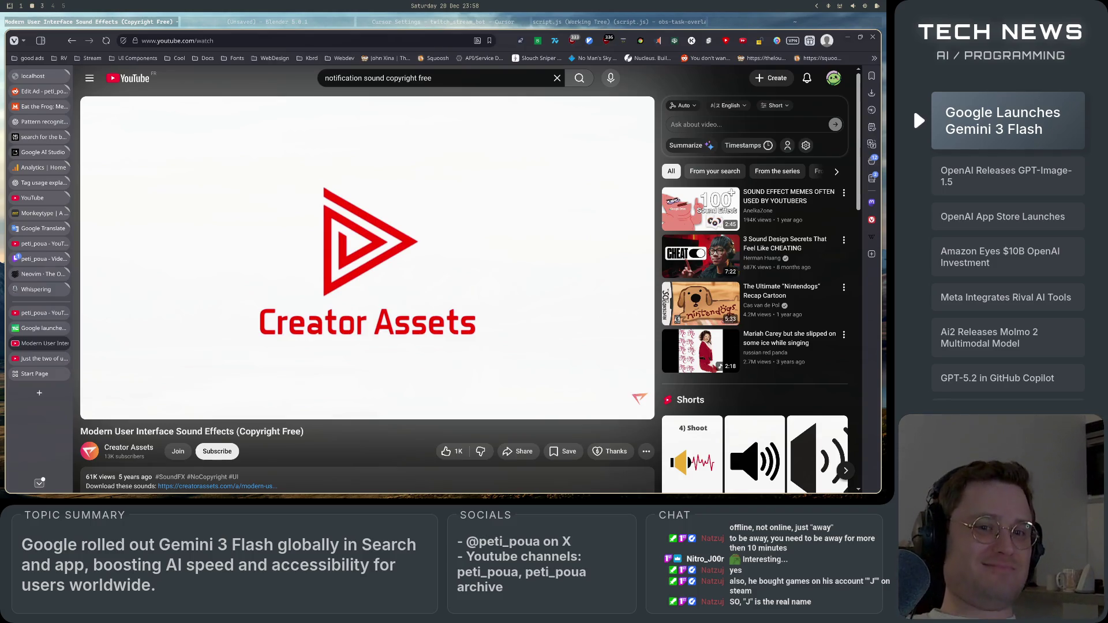
pyautogui.moveTo(358, 312)
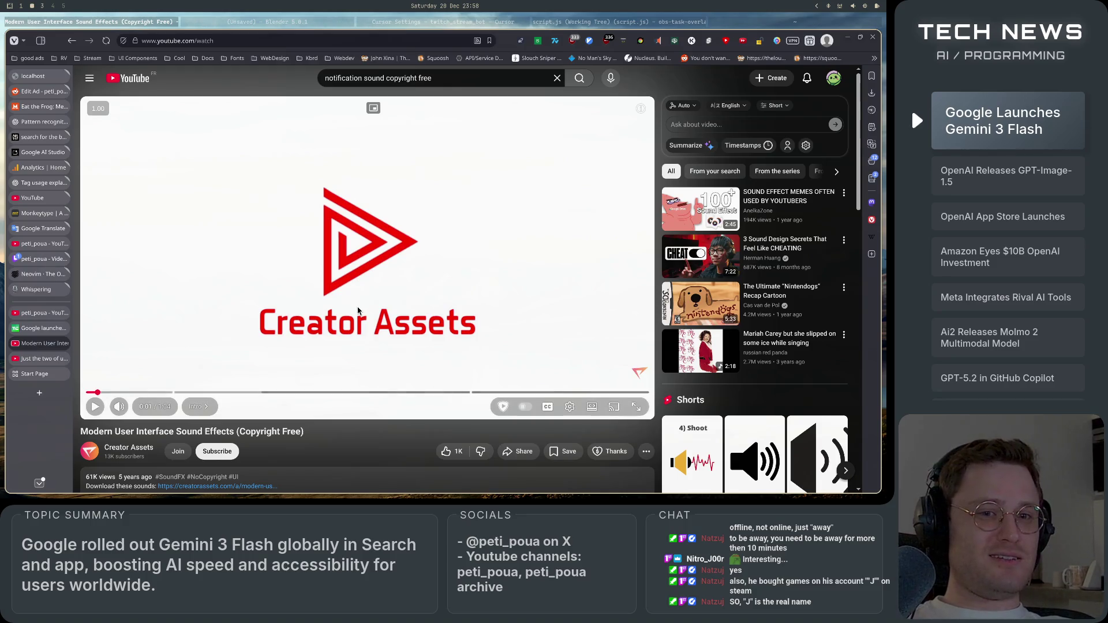
pyautogui.click(410, 329)
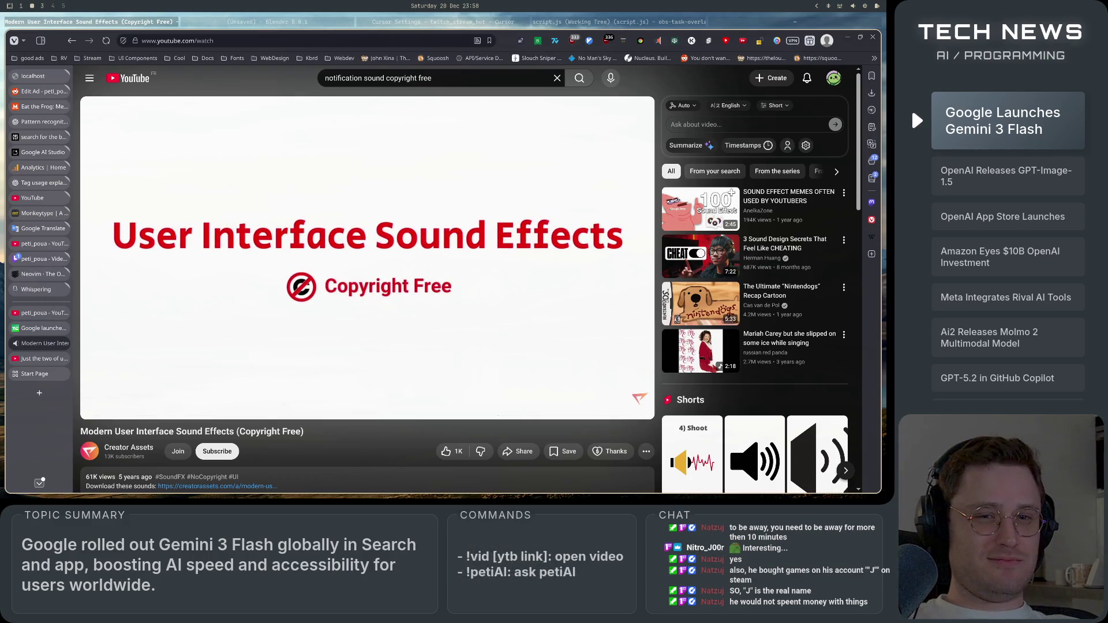
pyautogui.click(409, 331)
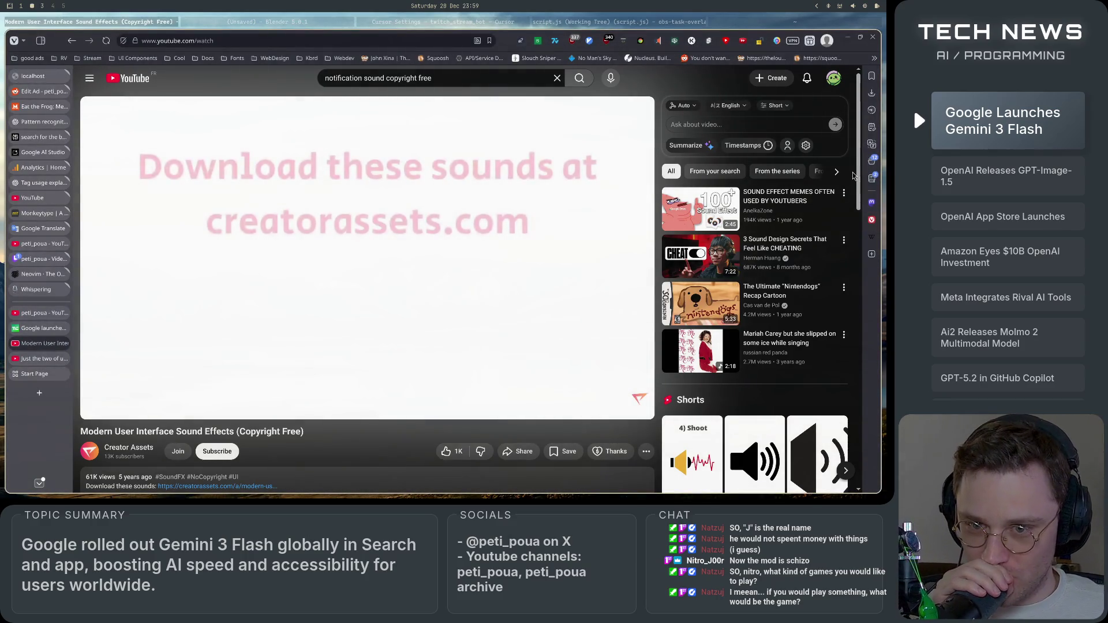
# - Play through the numbered sounds up to number 15, pausing briefly around sounds 13 and 14
pyautogui.click(265, 345)
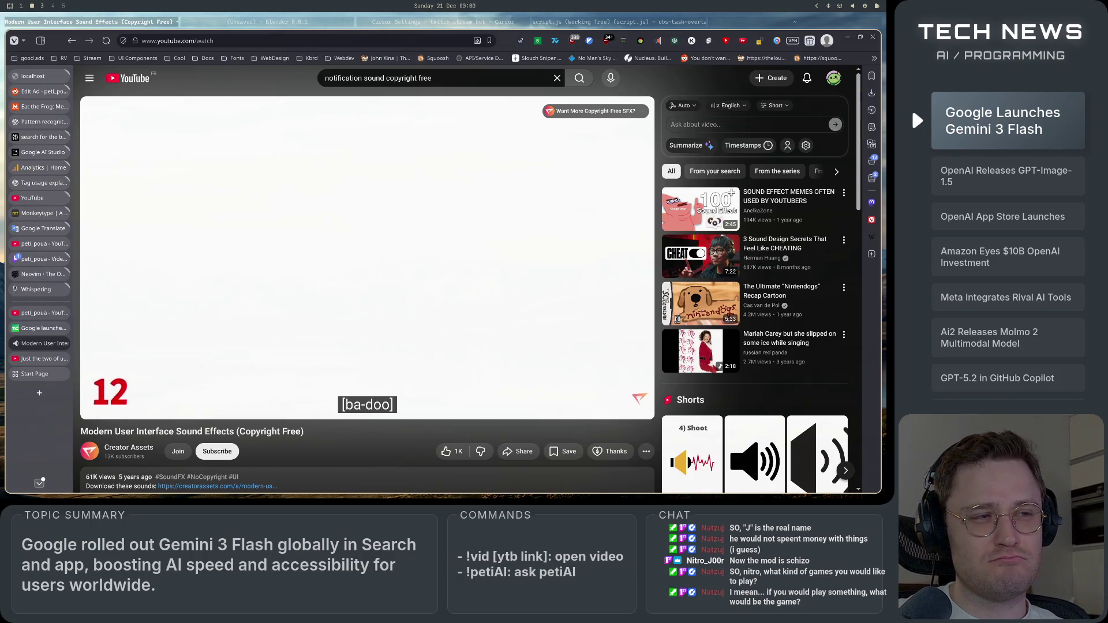
pyautogui.click(303, 351)
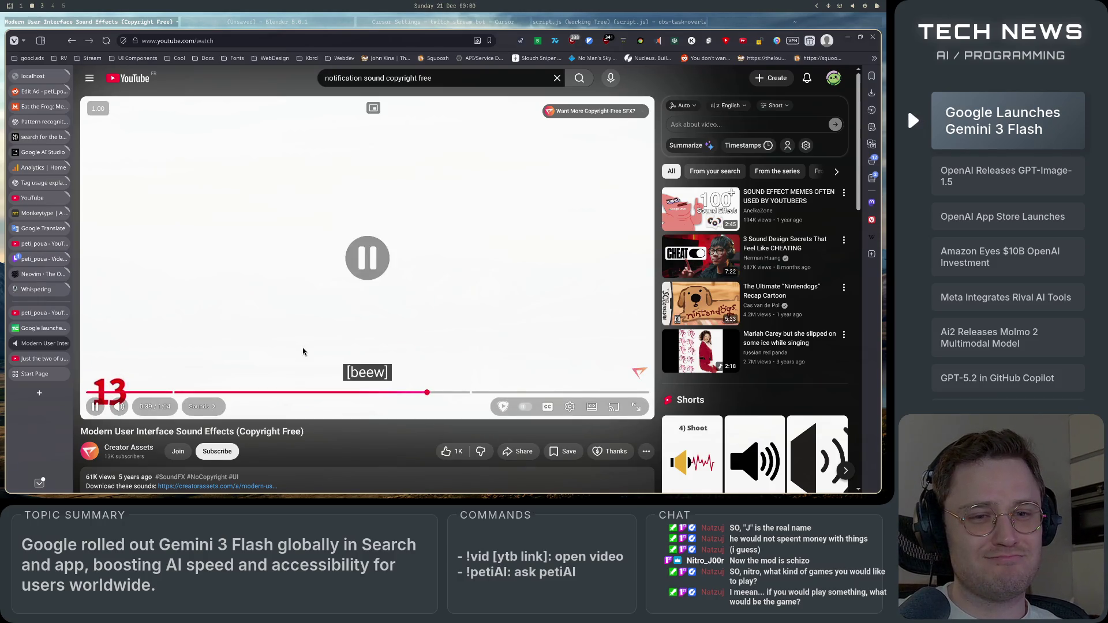
pyautogui.click(300, 353)
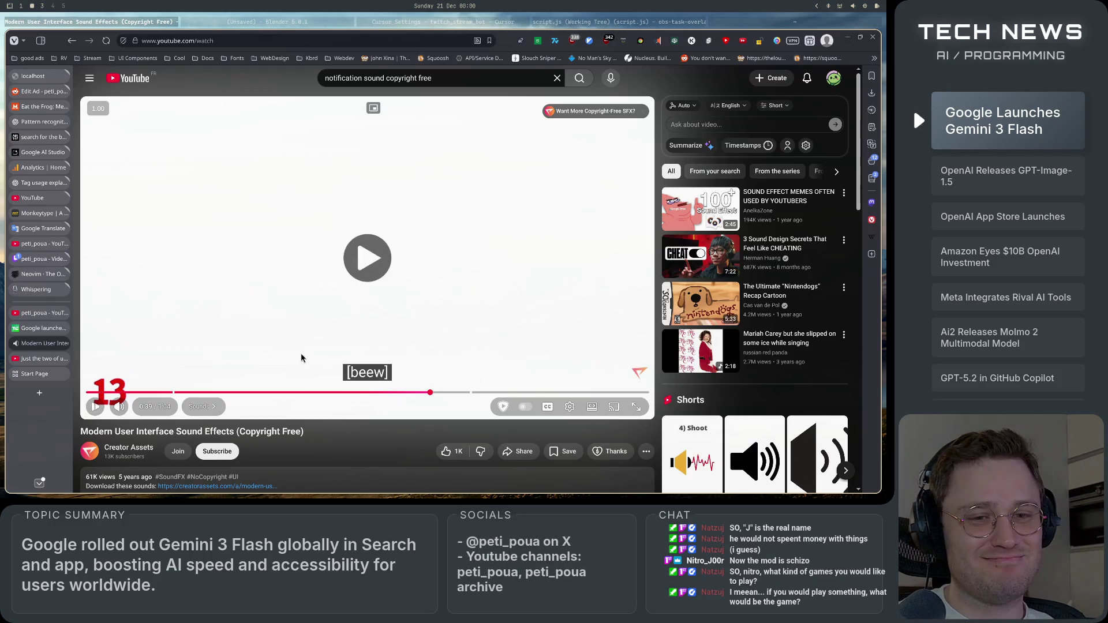
pyautogui.click(300, 354)
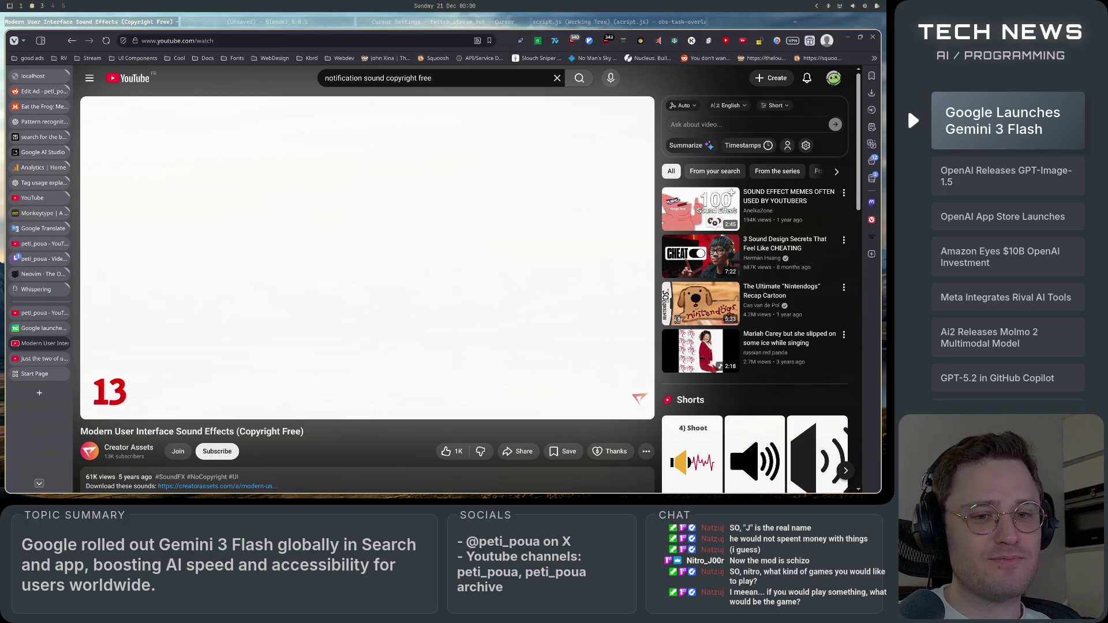
pyautogui.click(302, 367)
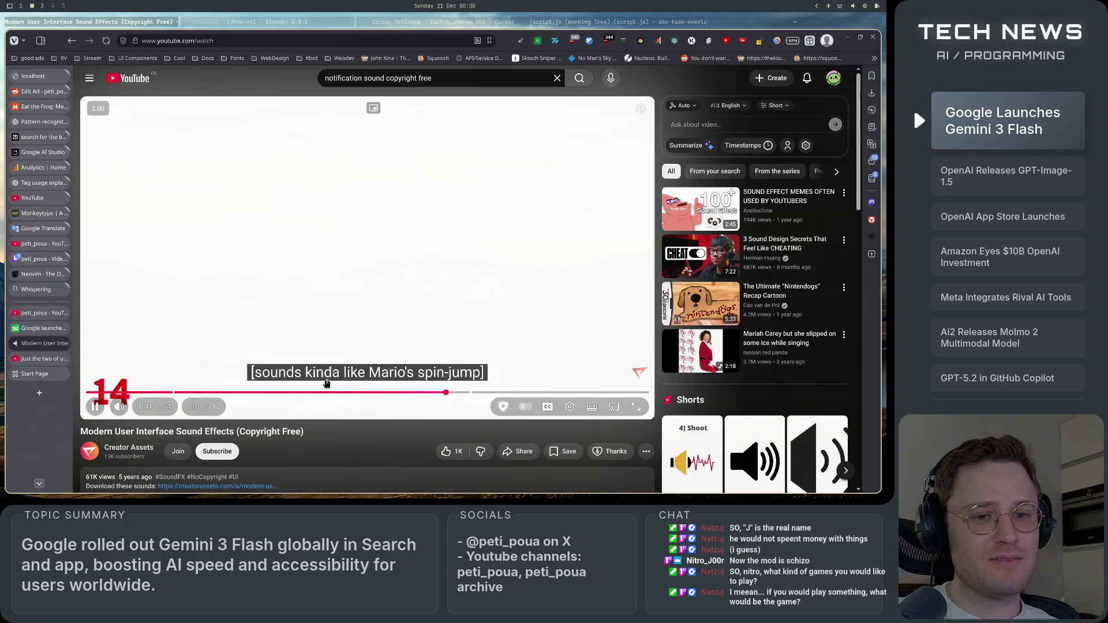
pyautogui.click(341, 323)
pyautogui.click(341, 324)
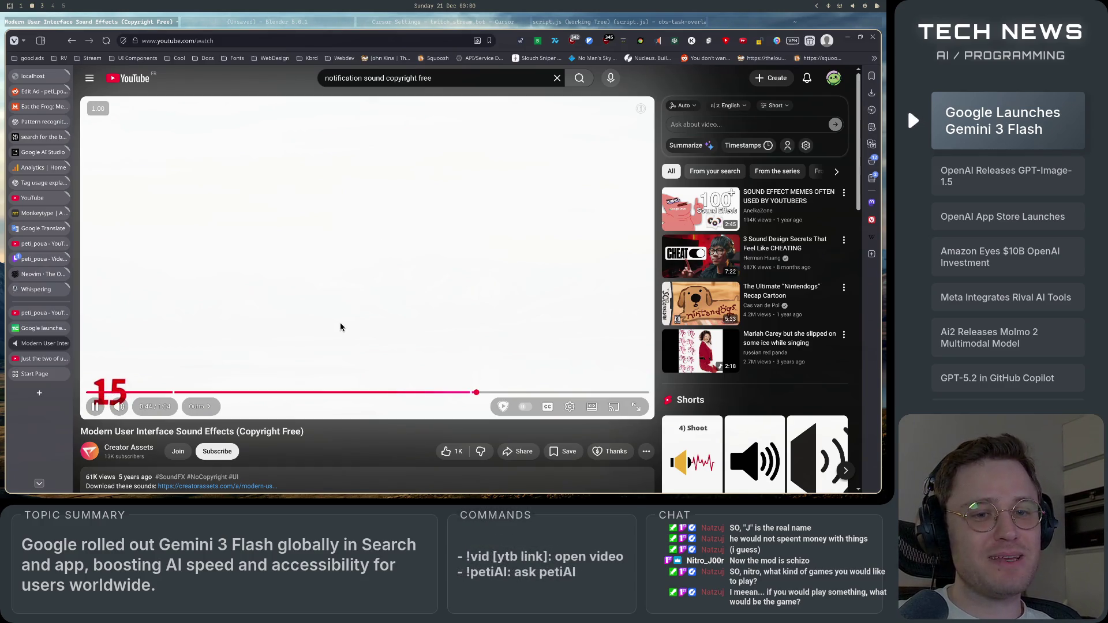
pyautogui.click(341, 327)
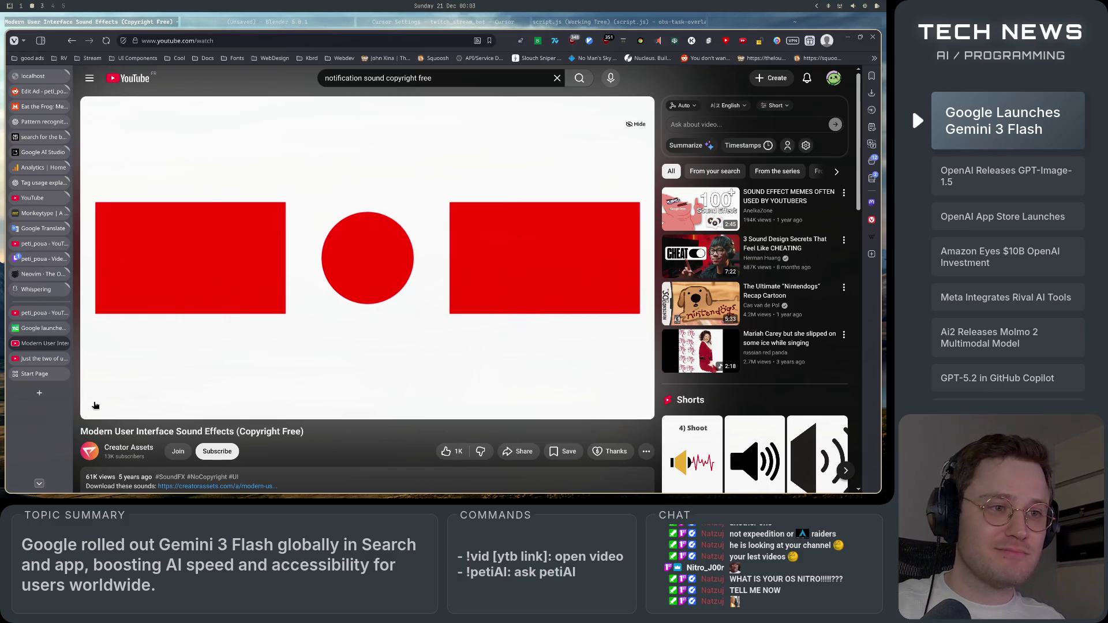
# - Rewind the video to 0:49, let it play to the closing red logo, and pause
pyautogui.moveTo(98, 407)
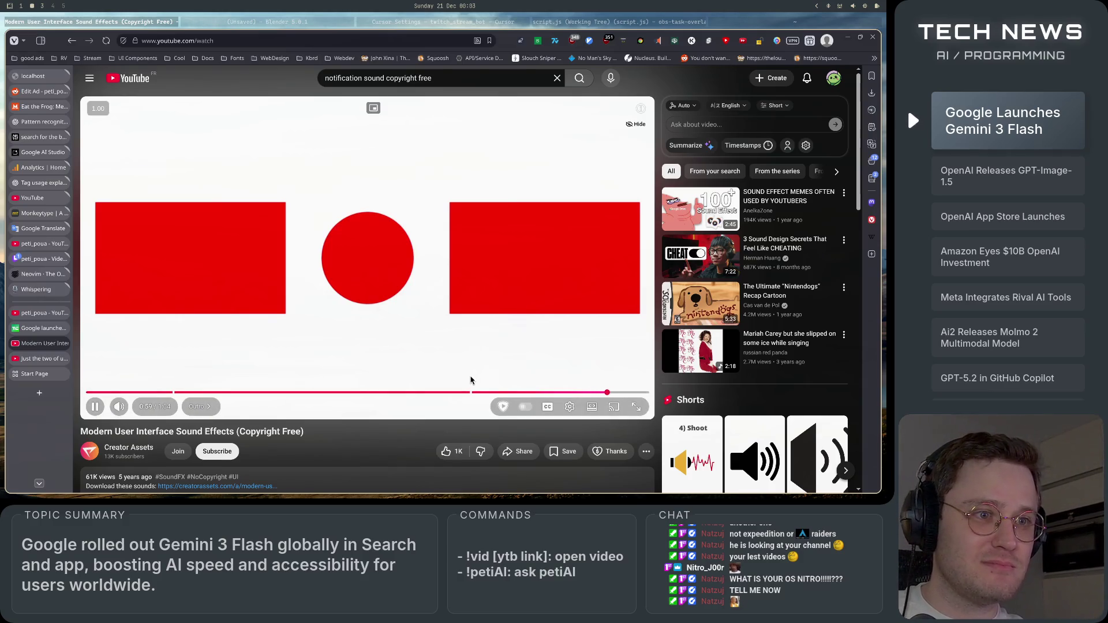
pyautogui.click(557, 393)
pyautogui.moveTo(563, 393); pyautogui.dragTo(518, 392)
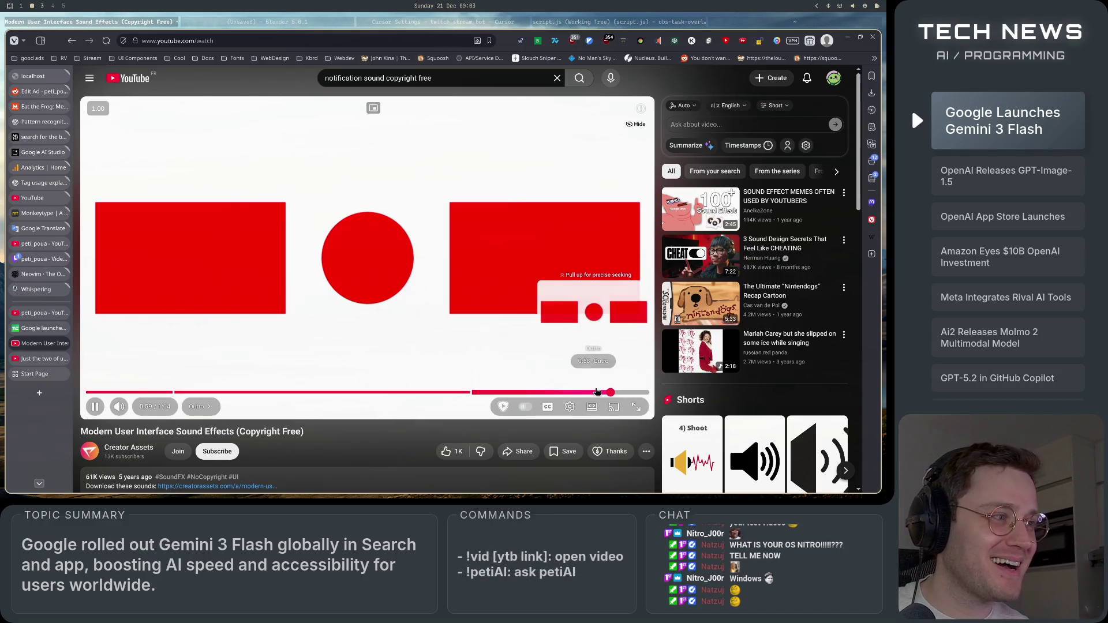
pyautogui.click(413, 358)
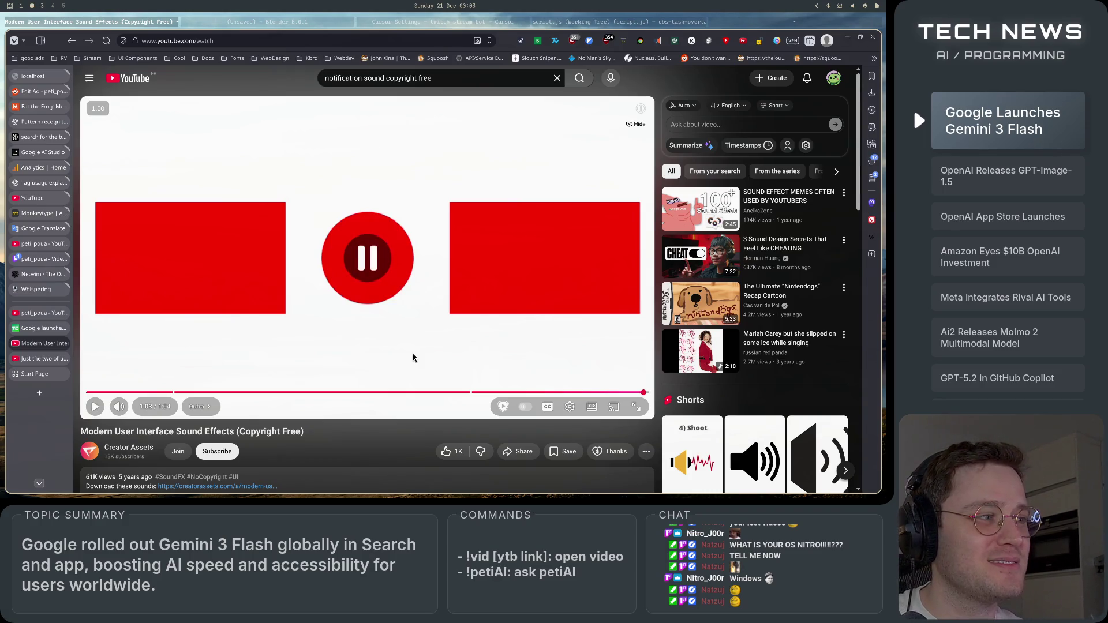
pyautogui.scroll(-15, 744, 358)
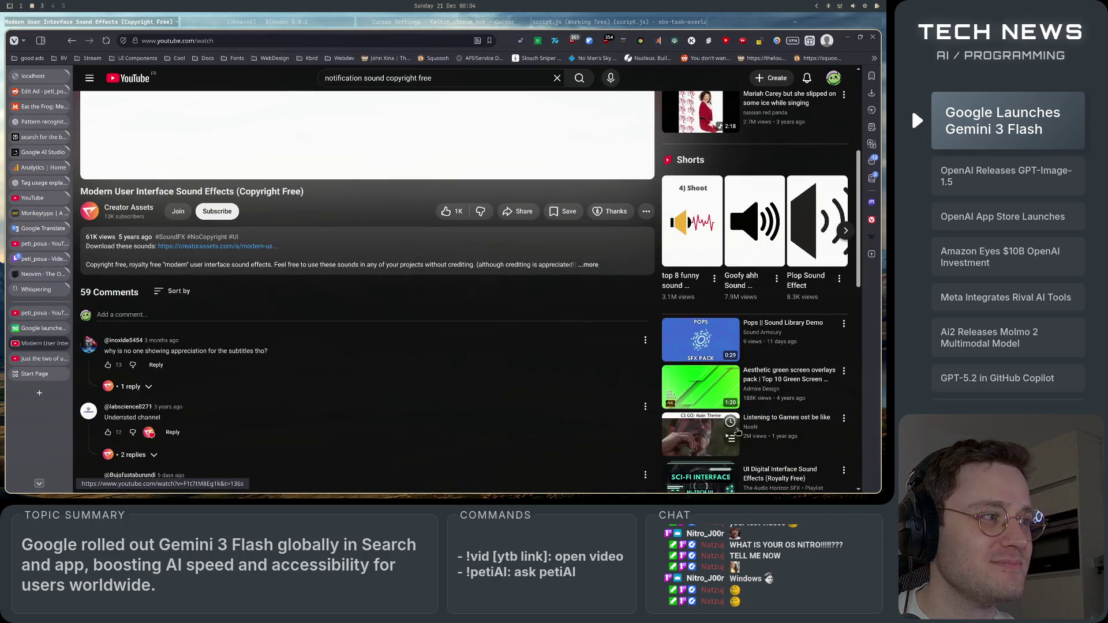
pyautogui.scroll(15, 737, 432)
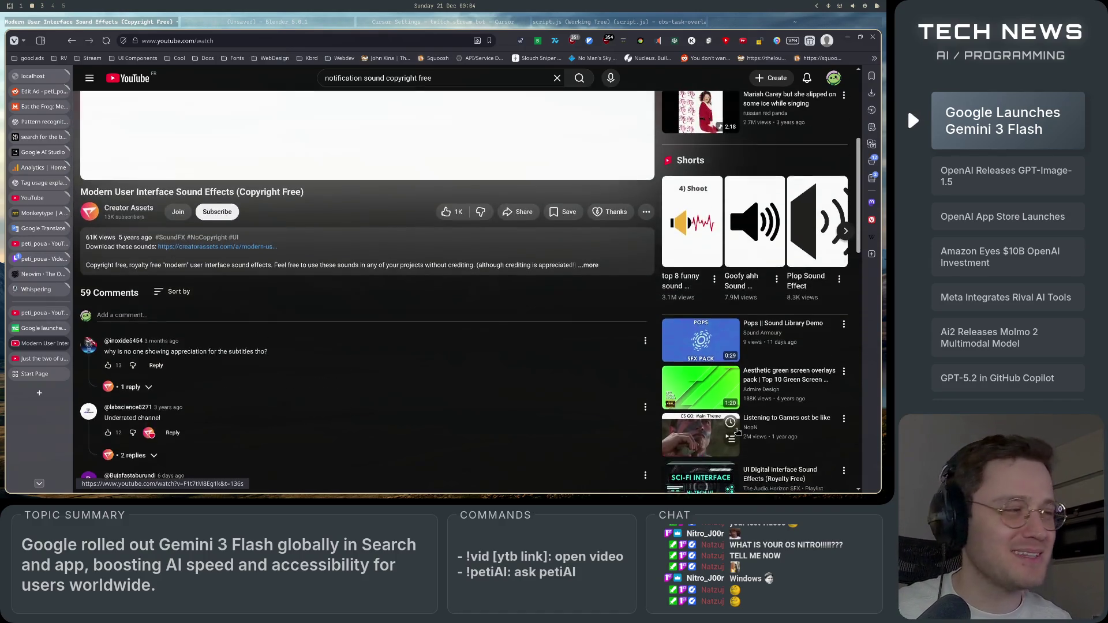
pyautogui.scroll(-4, 737, 433)
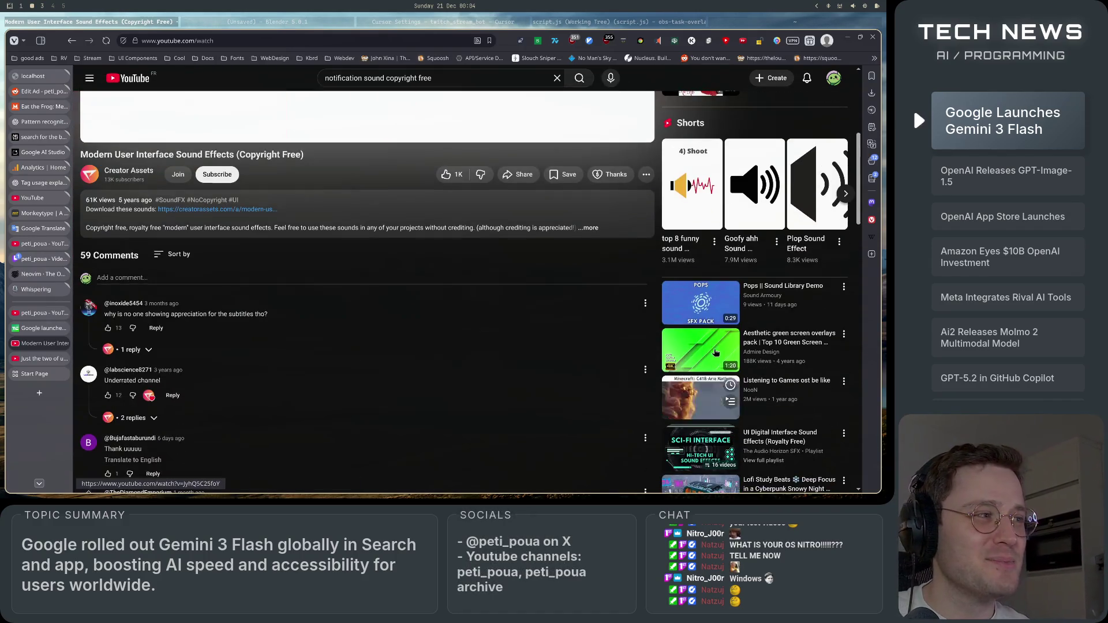
pyautogui.scroll(3, 427, 450)
pyautogui.scroll(-3, 427, 450)
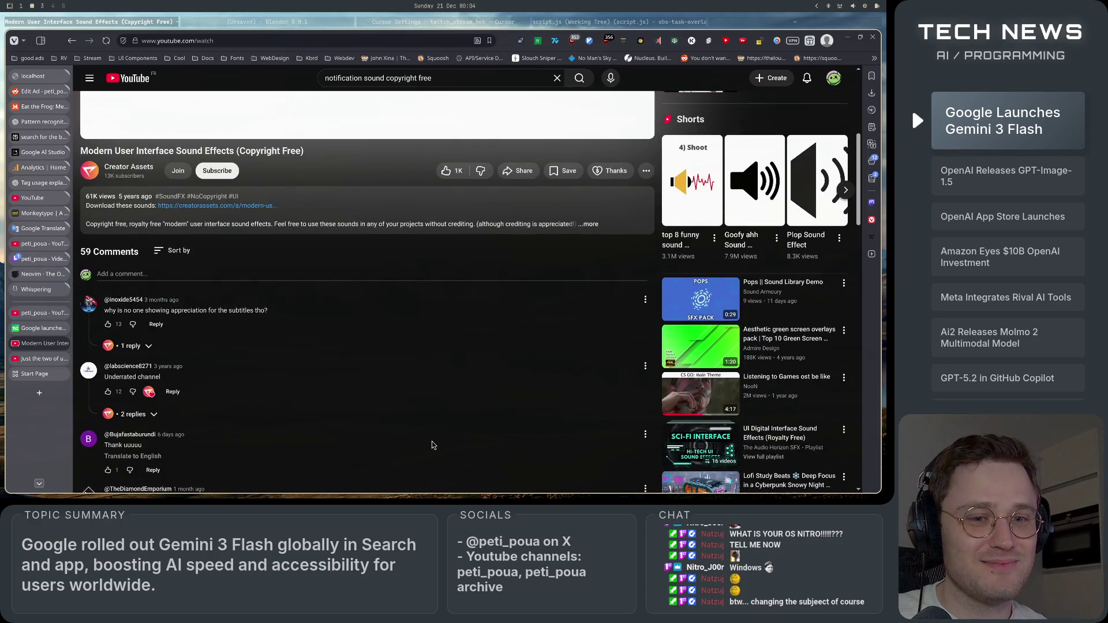
pyautogui.scroll(3, 432, 445)
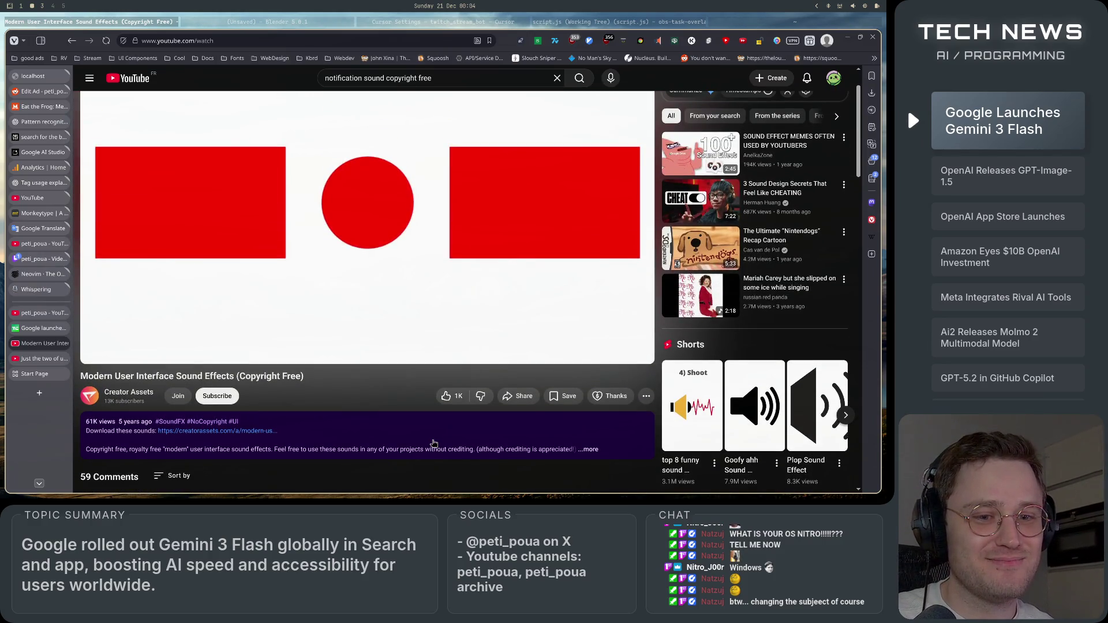
pyautogui.scroll(-4, 706, 210)
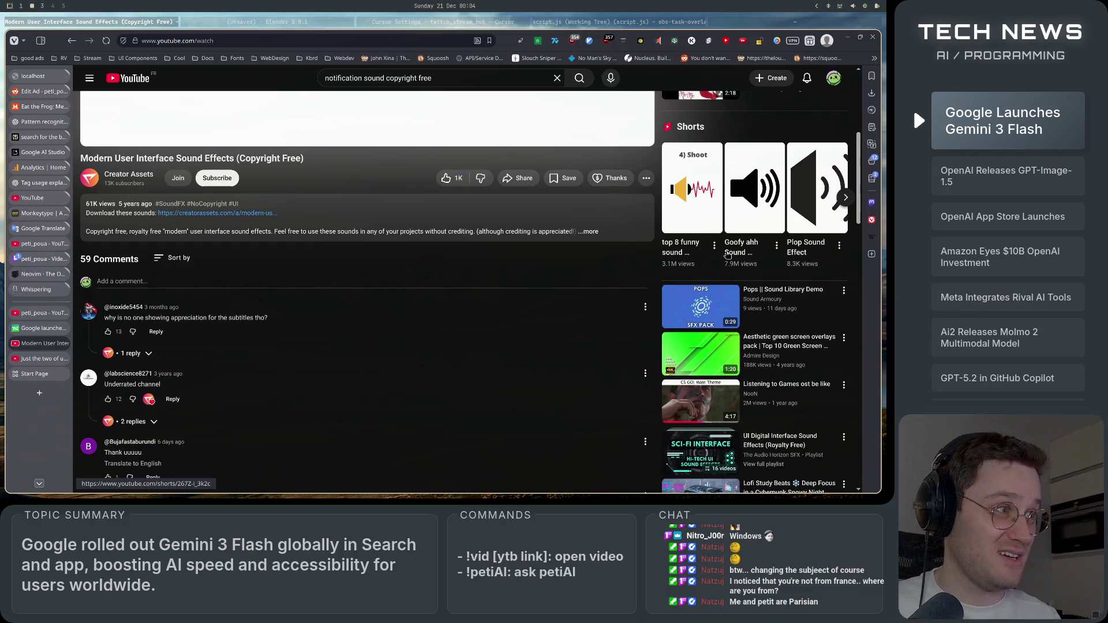
pyautogui.scroll(1, 685, 376)
pyautogui.scroll(7, 686, 375)
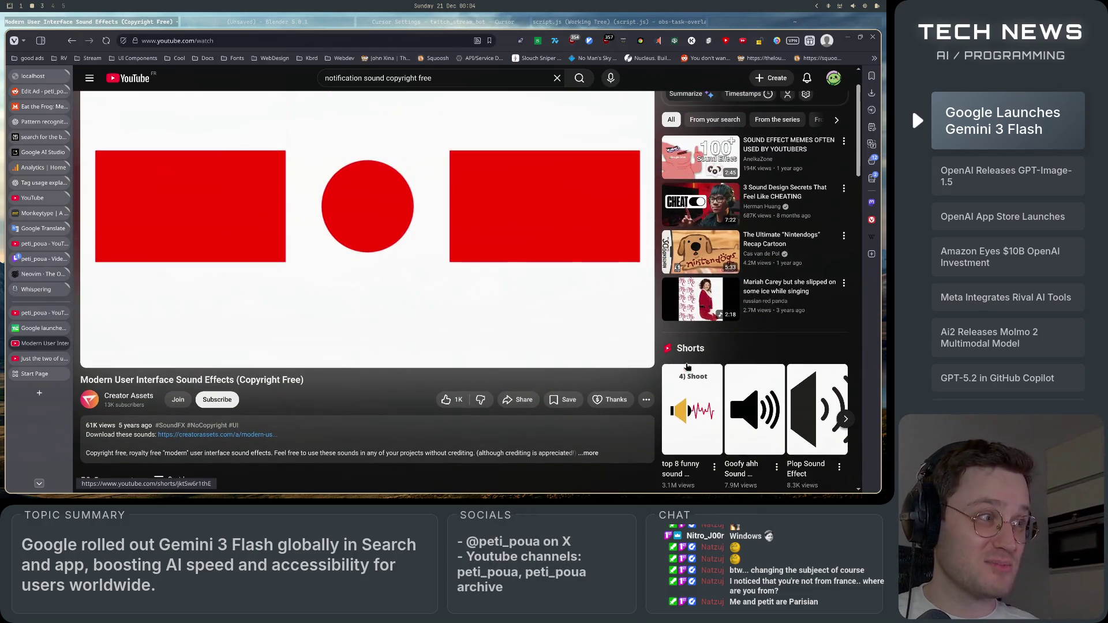
pyautogui.scroll(-4, 689, 397)
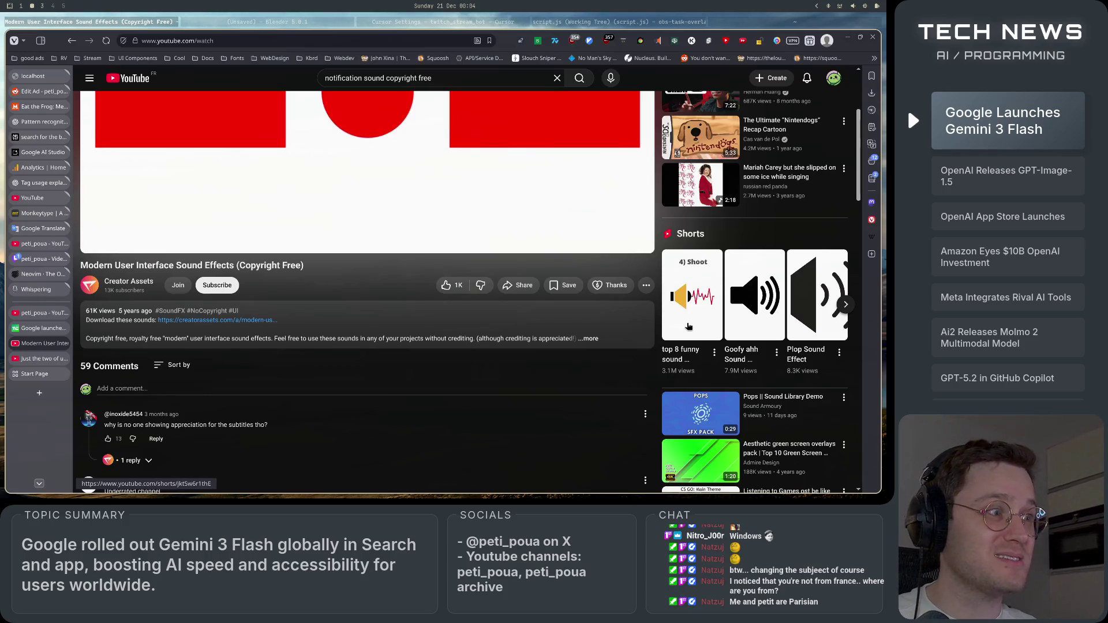
pyautogui.scroll(3, 472, 381)
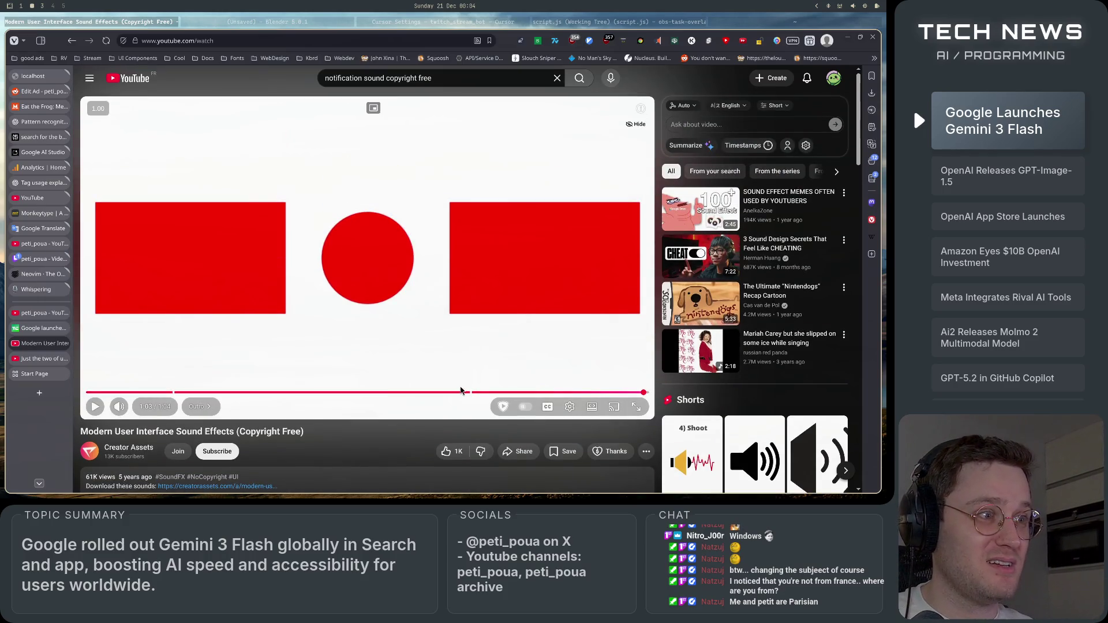
# - Seek the sound effects video to about 0:38, briefly pause it, and resume
pyautogui.click(424, 393)
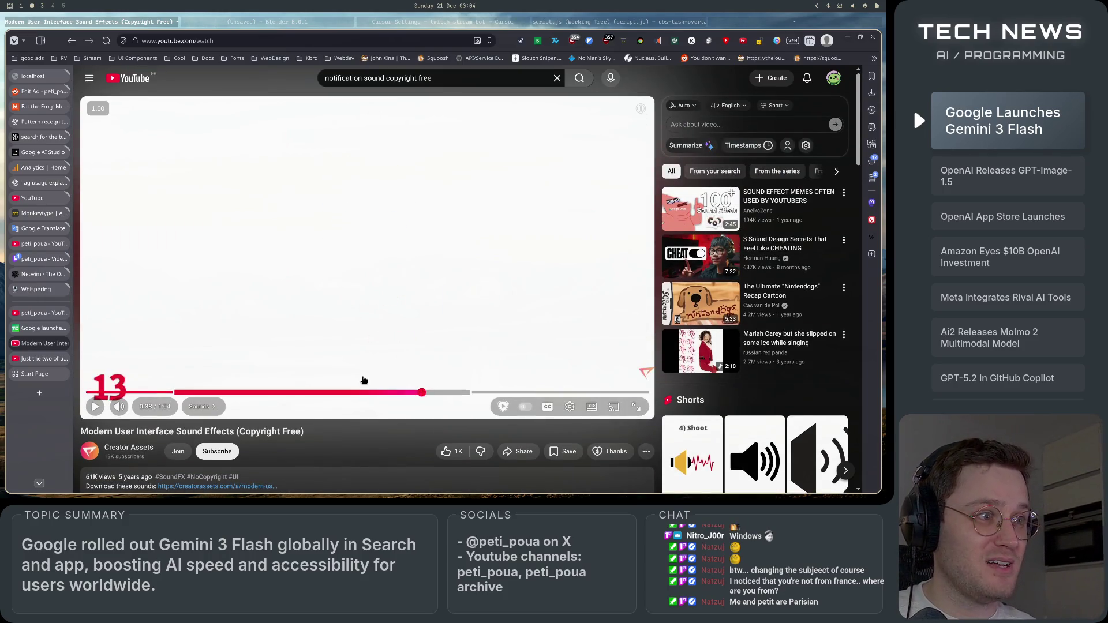
pyautogui.click(97, 408)
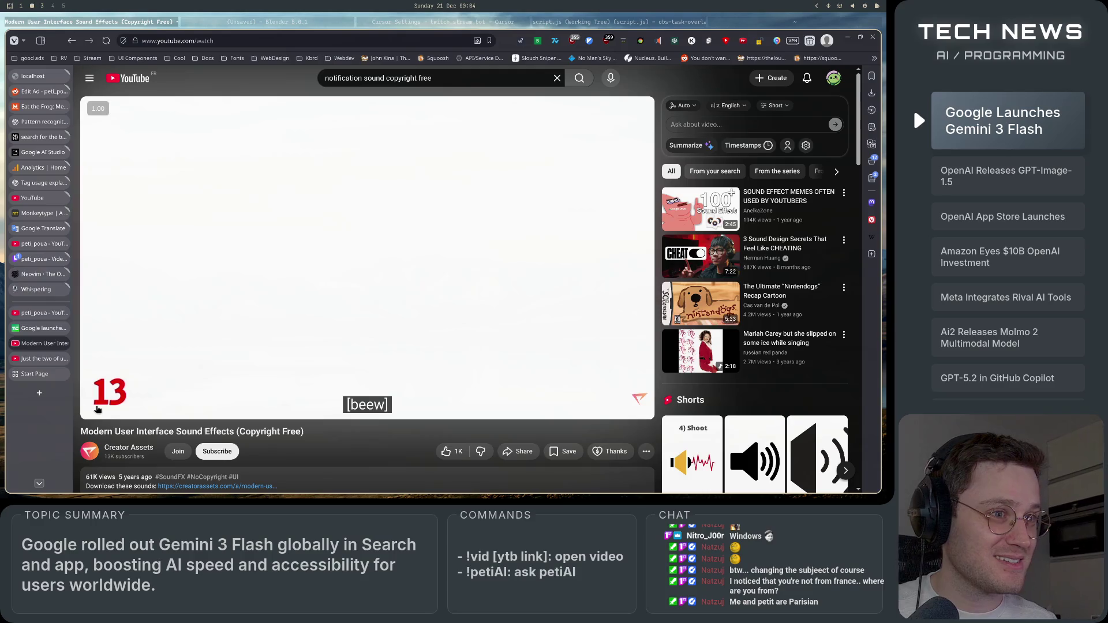
pyautogui.click(97, 408)
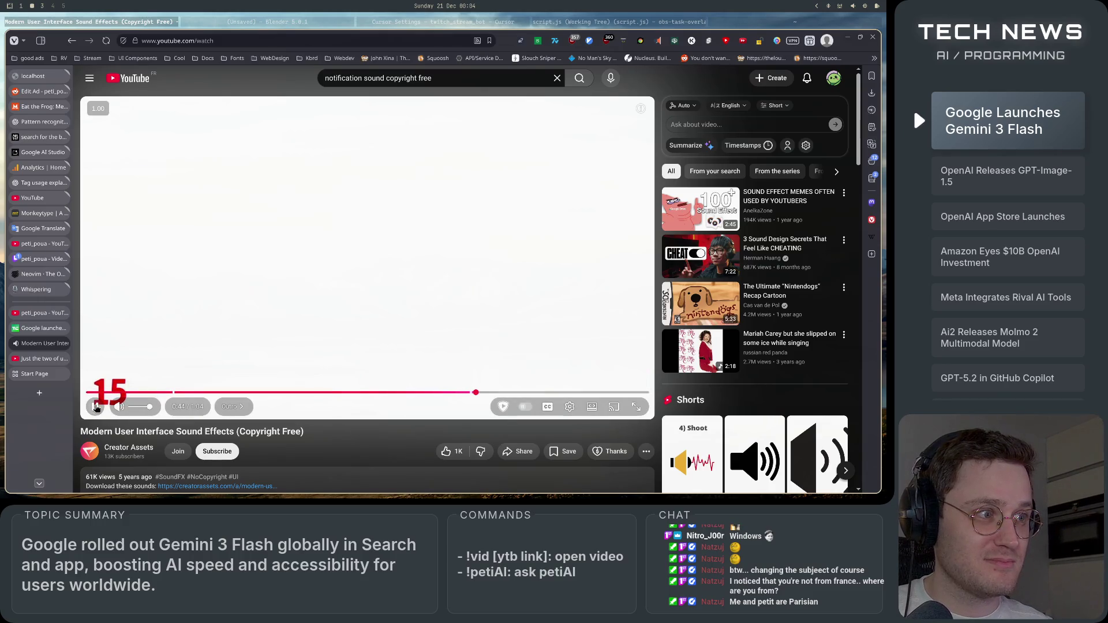
# - Jump back to 0:34 and replay the countdown, pausing at 0:44
pyautogui.click(410, 397)
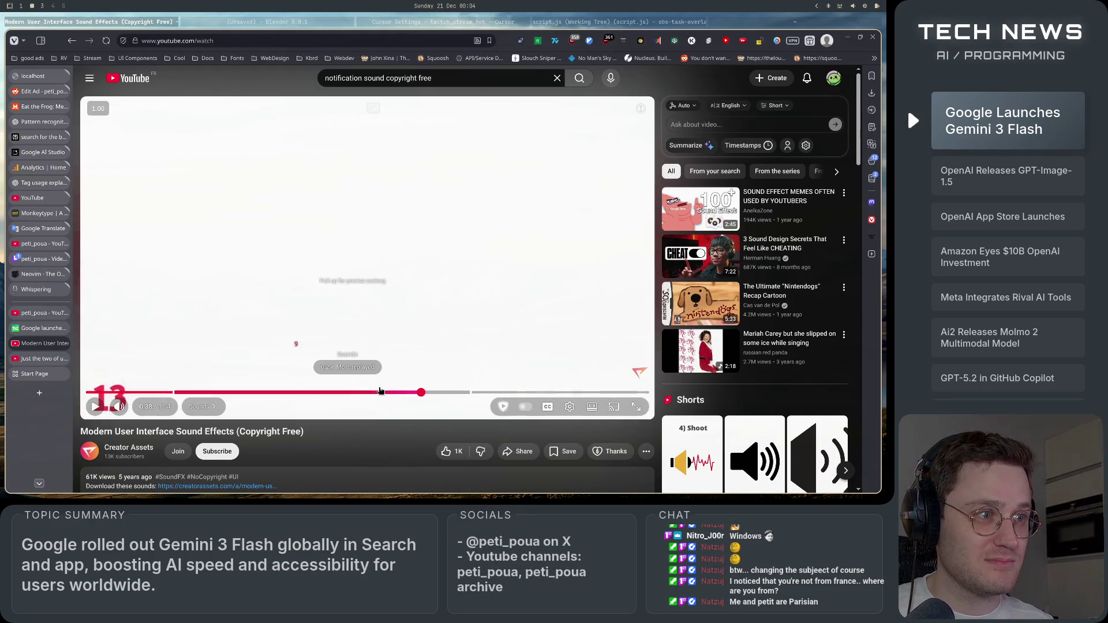
pyautogui.click(393, 394)
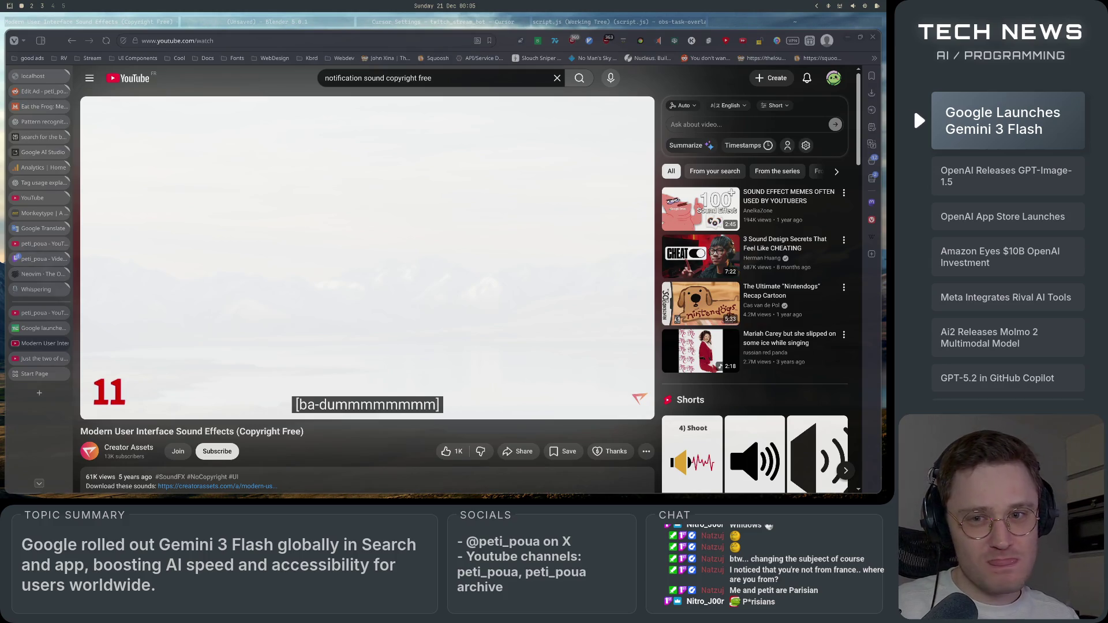
pyautogui.press('super+2')
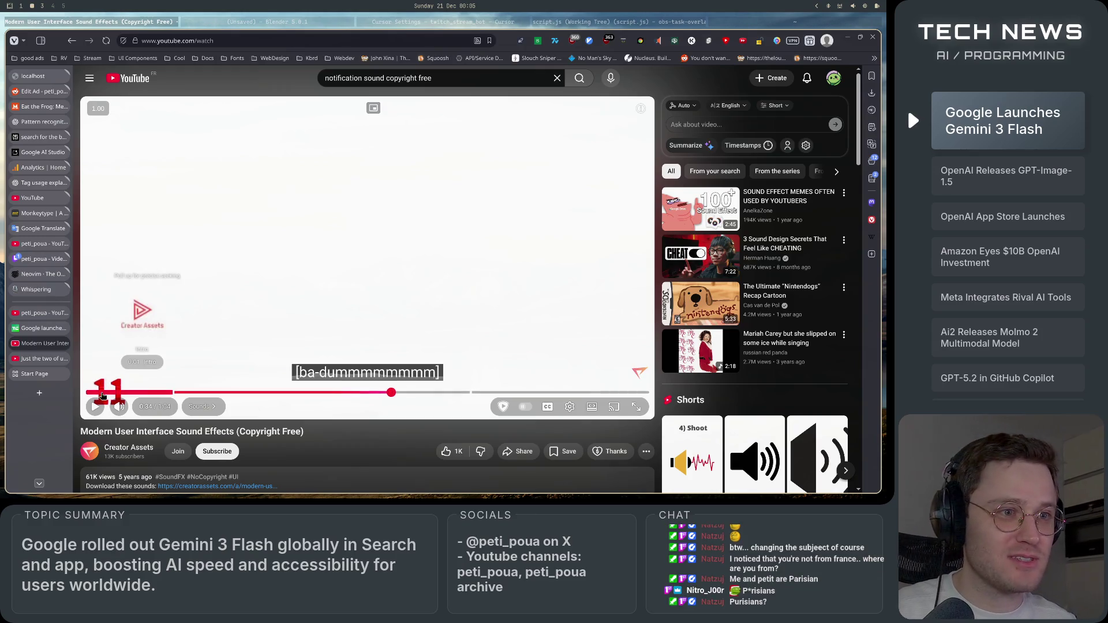
pyautogui.click(94, 407)
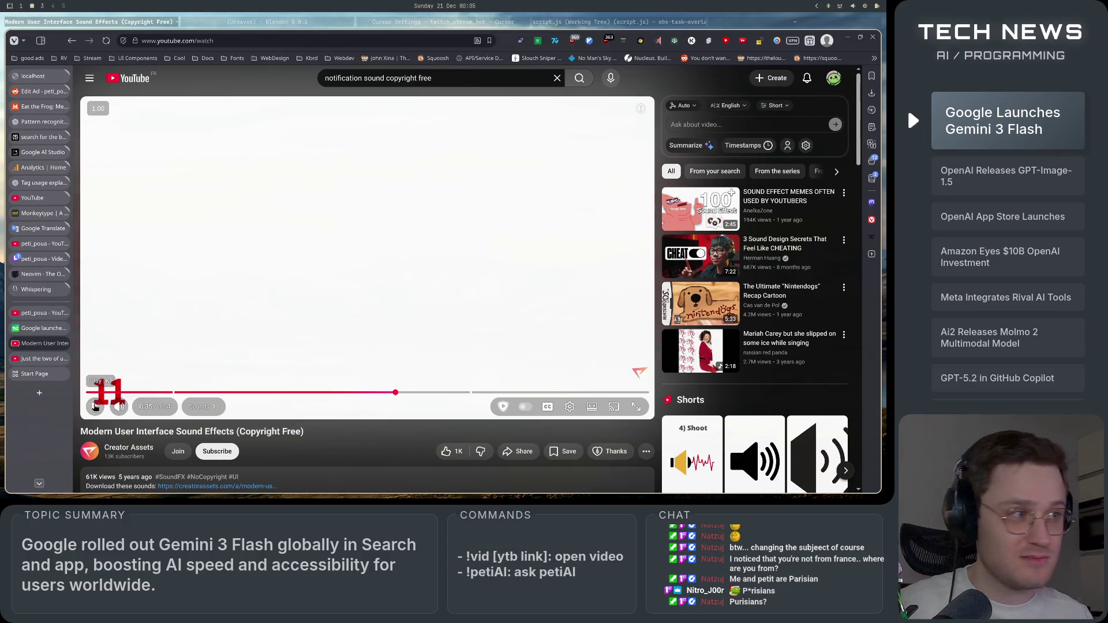
pyautogui.click(95, 406)
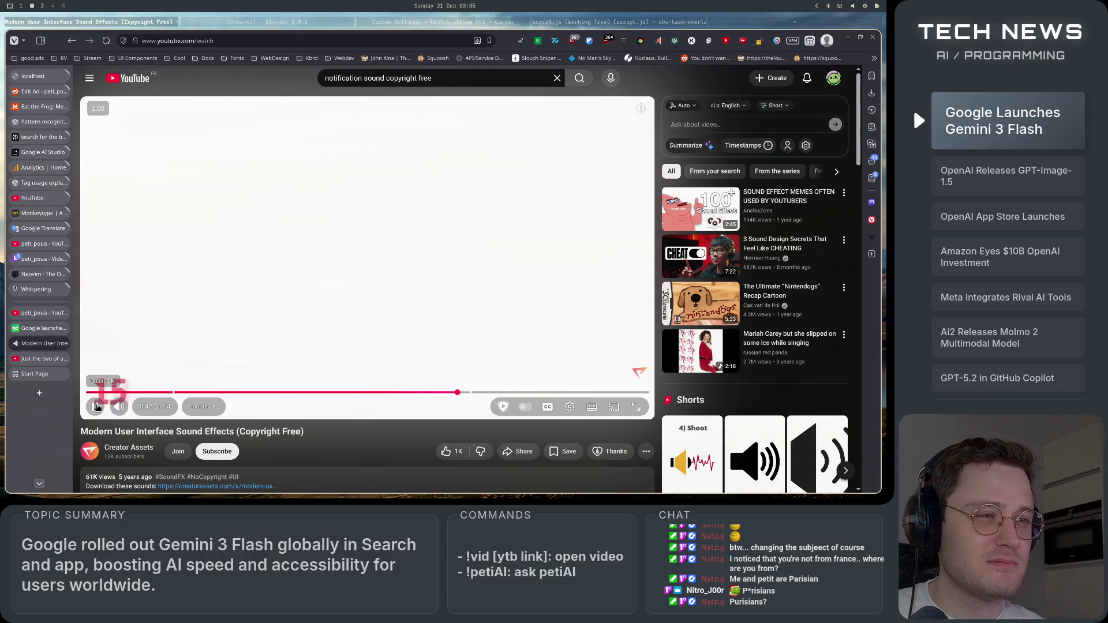
pyautogui.click(97, 406)
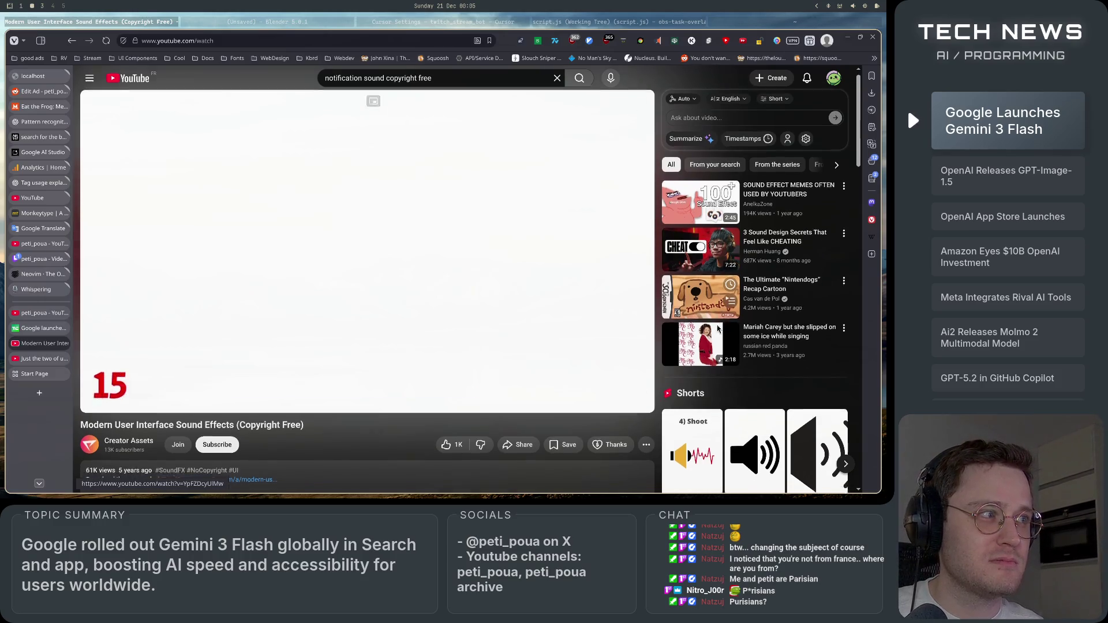
# - Open the Pops Sound Library Demo video in a new tab
pyautogui.scroll(-5, 520, 289)
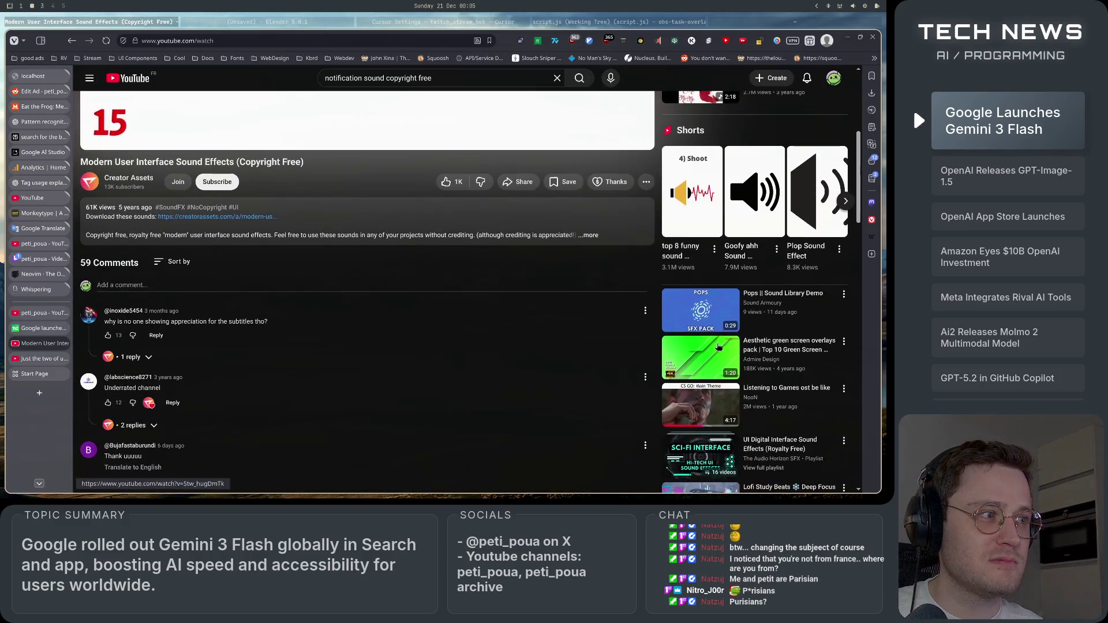
pyautogui.rightClick(687, 311)
pyautogui.click(719, 102)
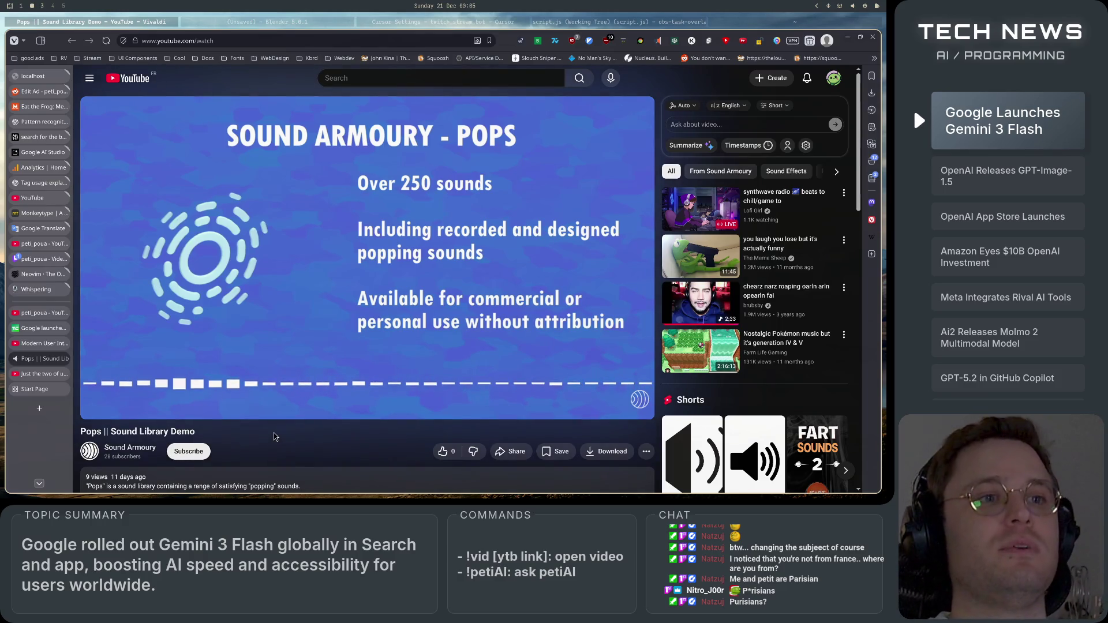
# - Play the Pops demo, then restart it from the beginning and keep it playing
pyautogui.click(296, 264)
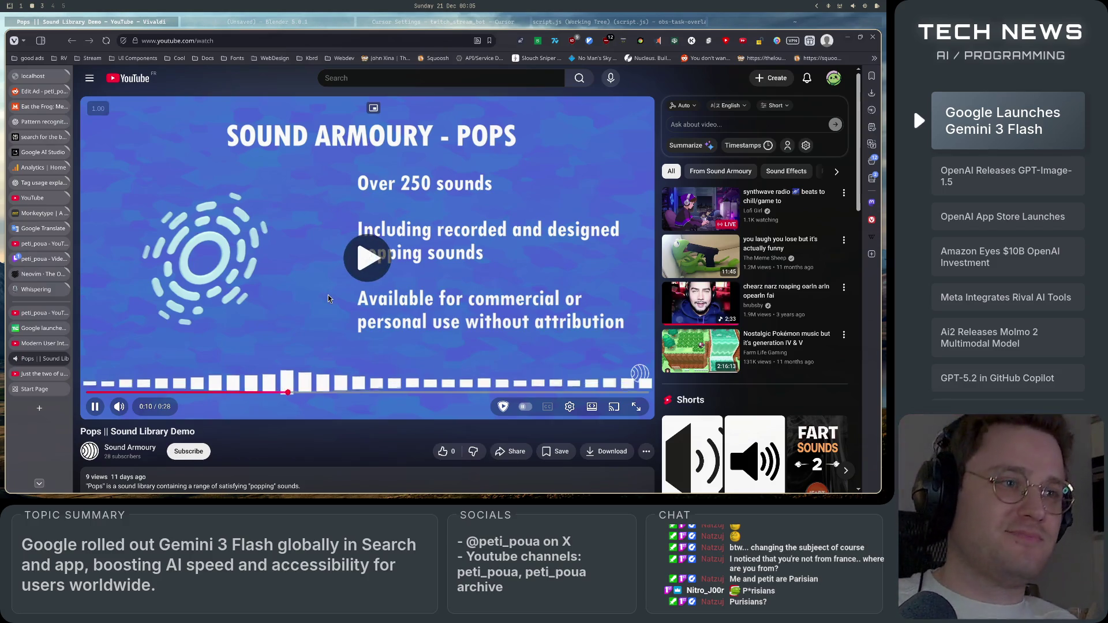
pyautogui.click(328, 295)
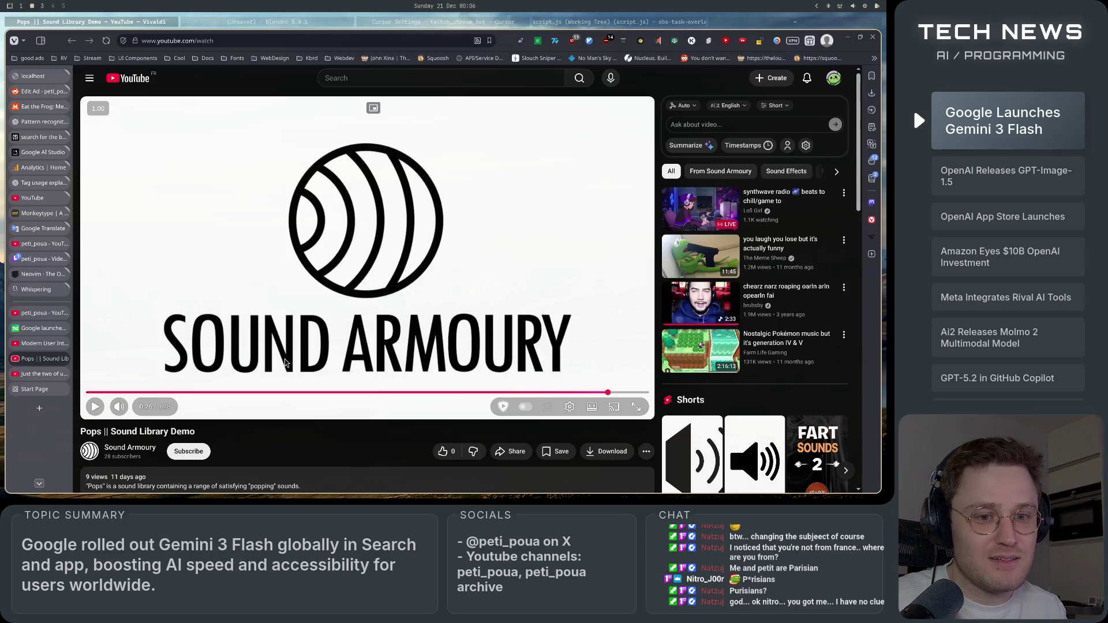
pyautogui.click(95, 407)
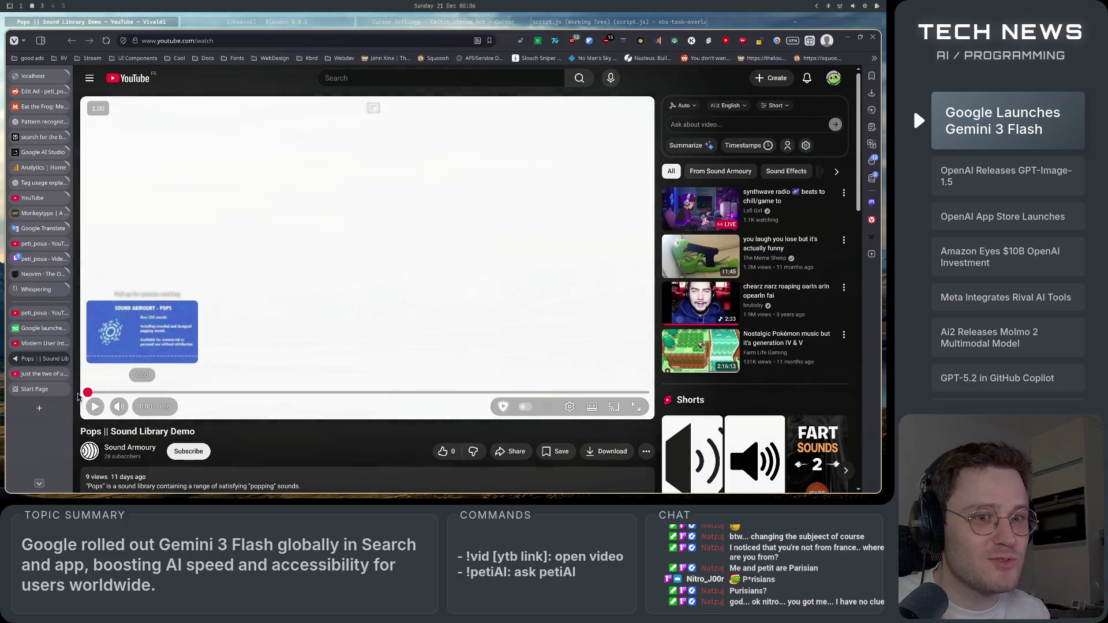
pyautogui.click(100, 392)
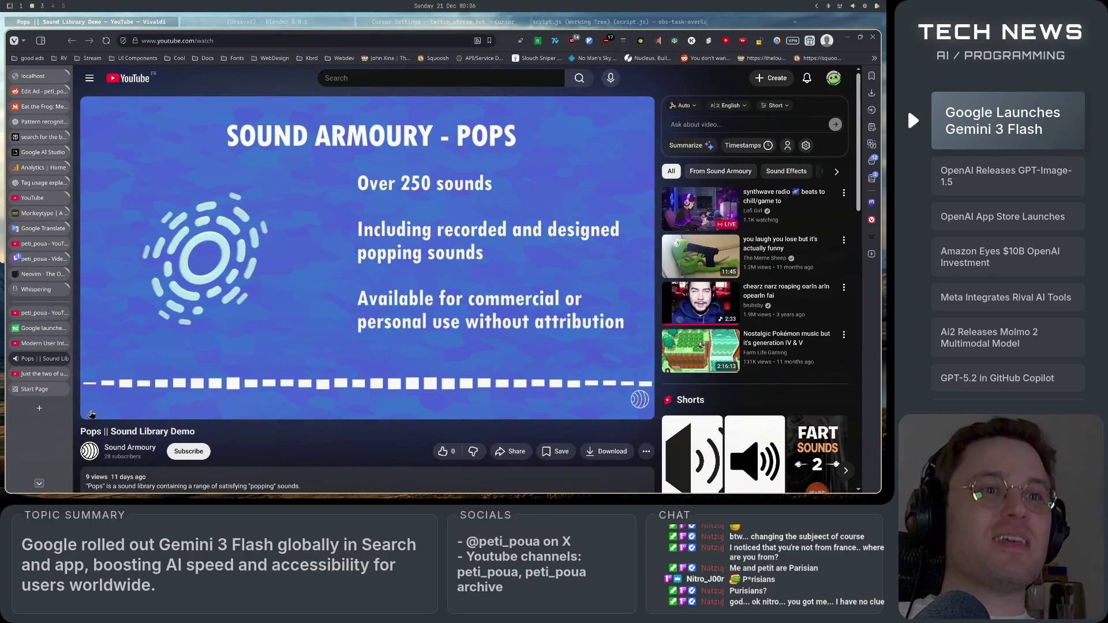
pyautogui.click(91, 415)
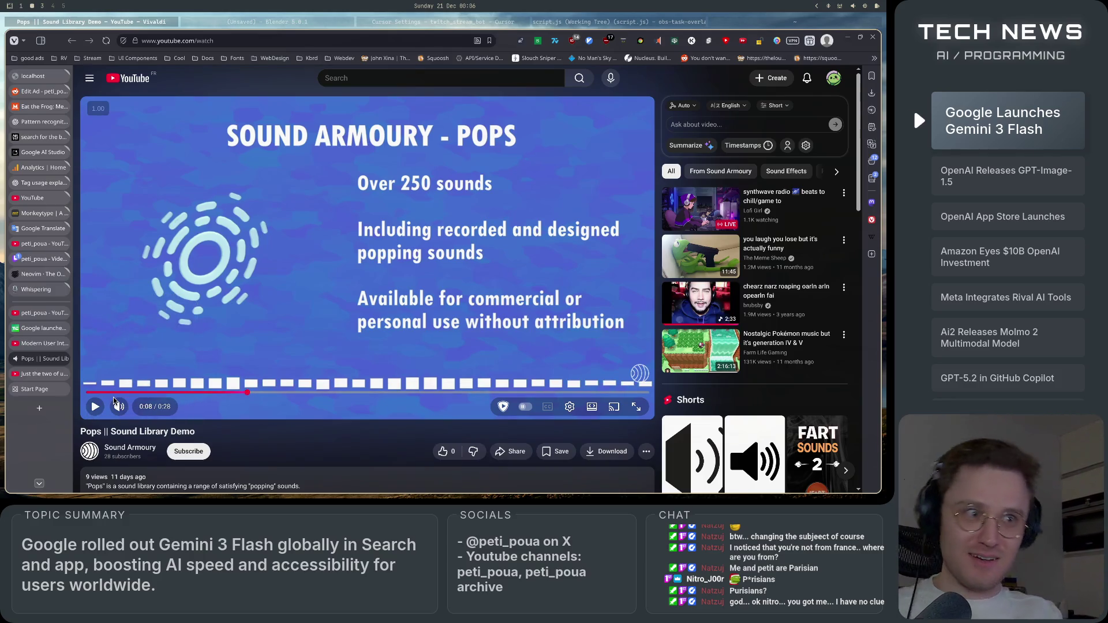
pyautogui.click(95, 407)
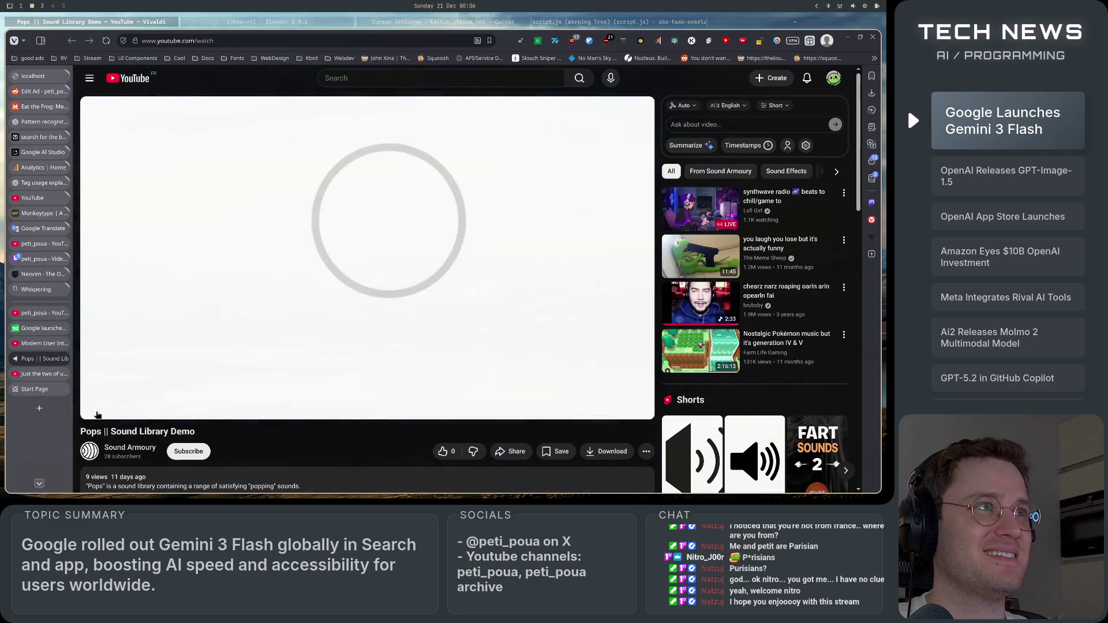
# - Replay the Pops demo from the start again, then switch to the 'Just the two of us' video
pyautogui.scroll(-4, 766, 412)
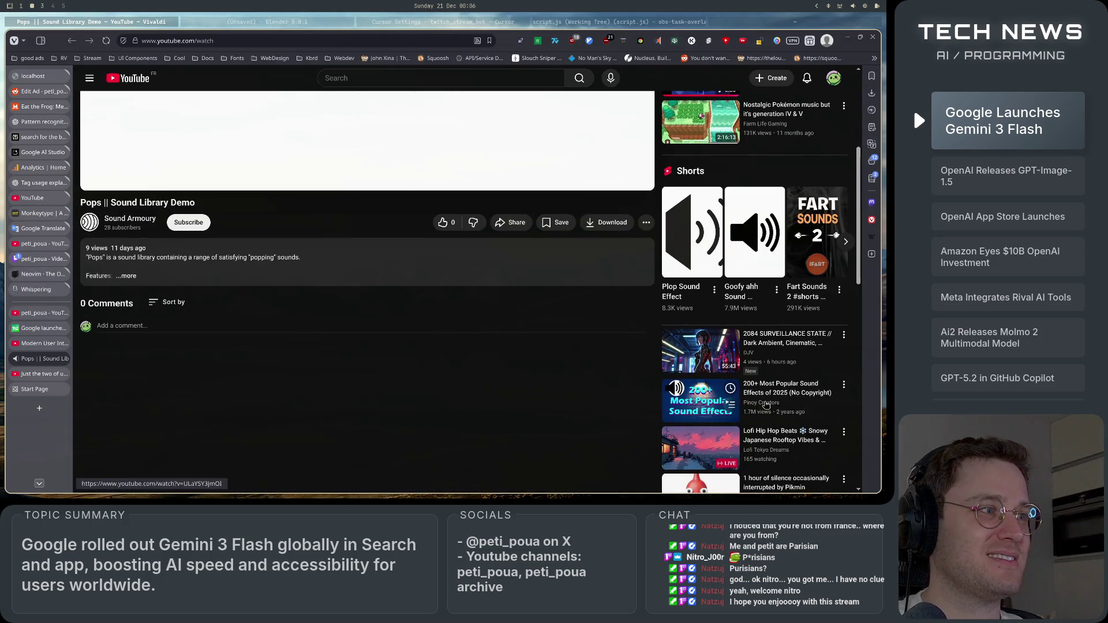
pyautogui.scroll(-2, 766, 412)
pyautogui.scroll(8, 766, 412)
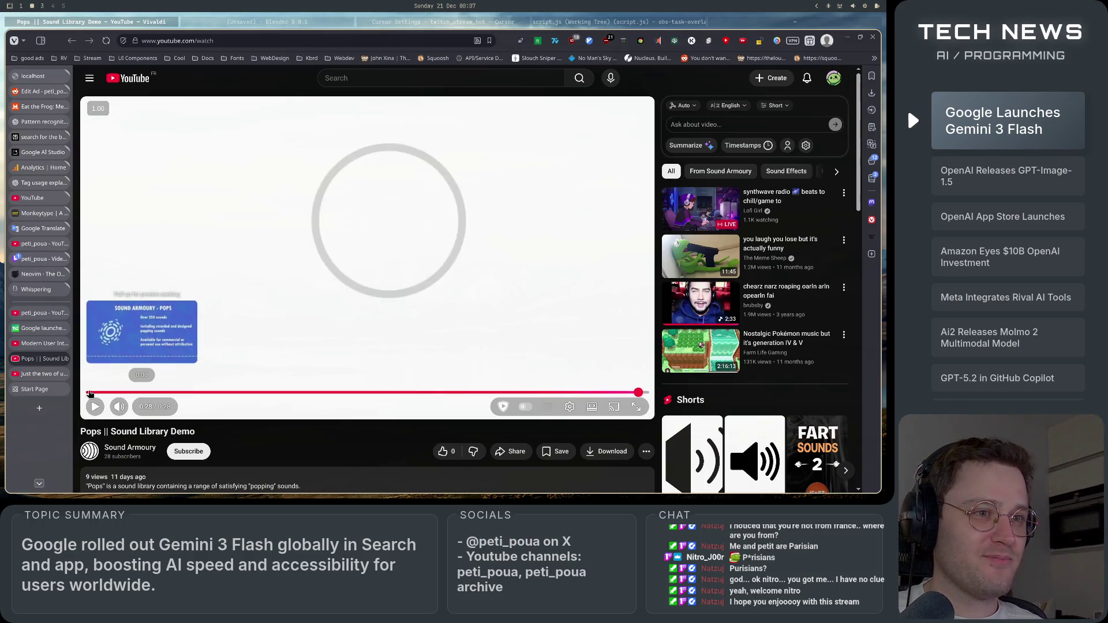
pyautogui.click(90, 393)
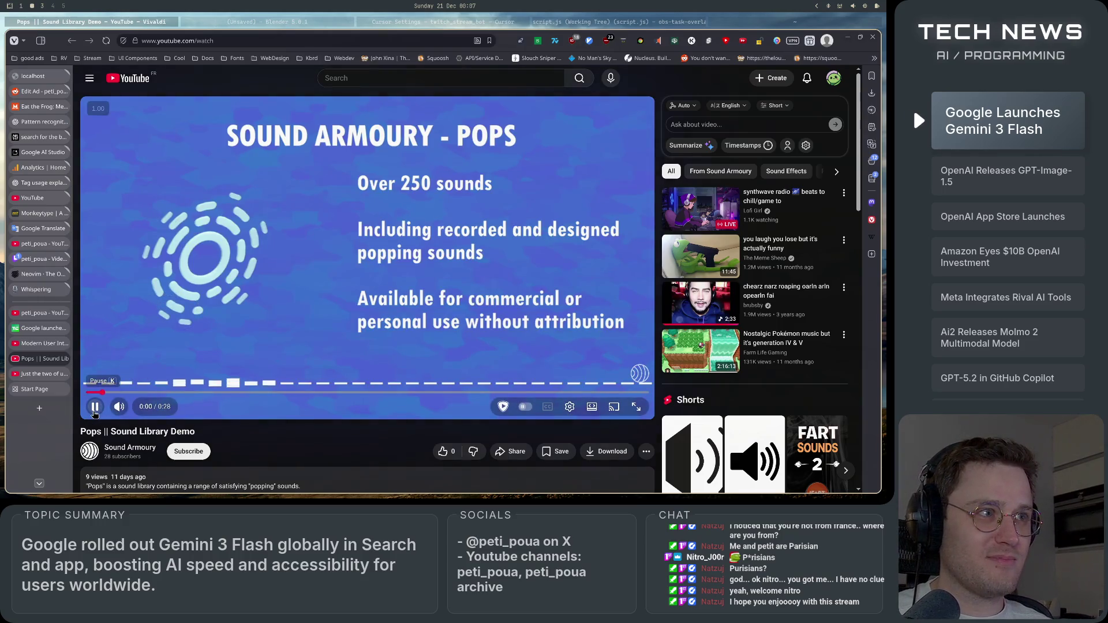
pyautogui.click(95, 408)
pyautogui.click(95, 408)
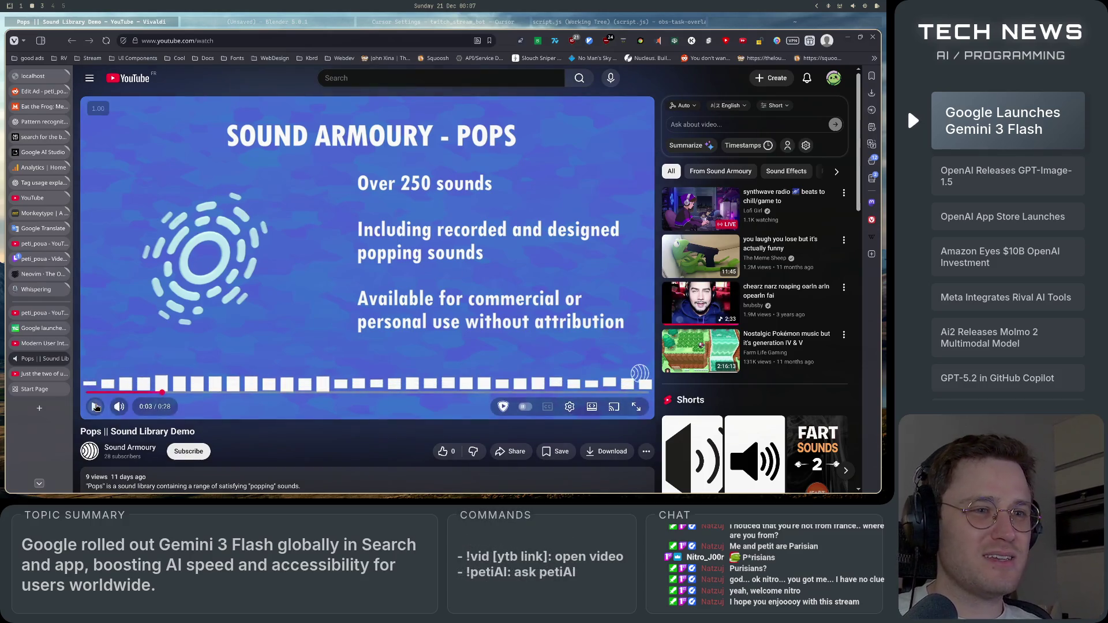
pyautogui.click(42, 374)
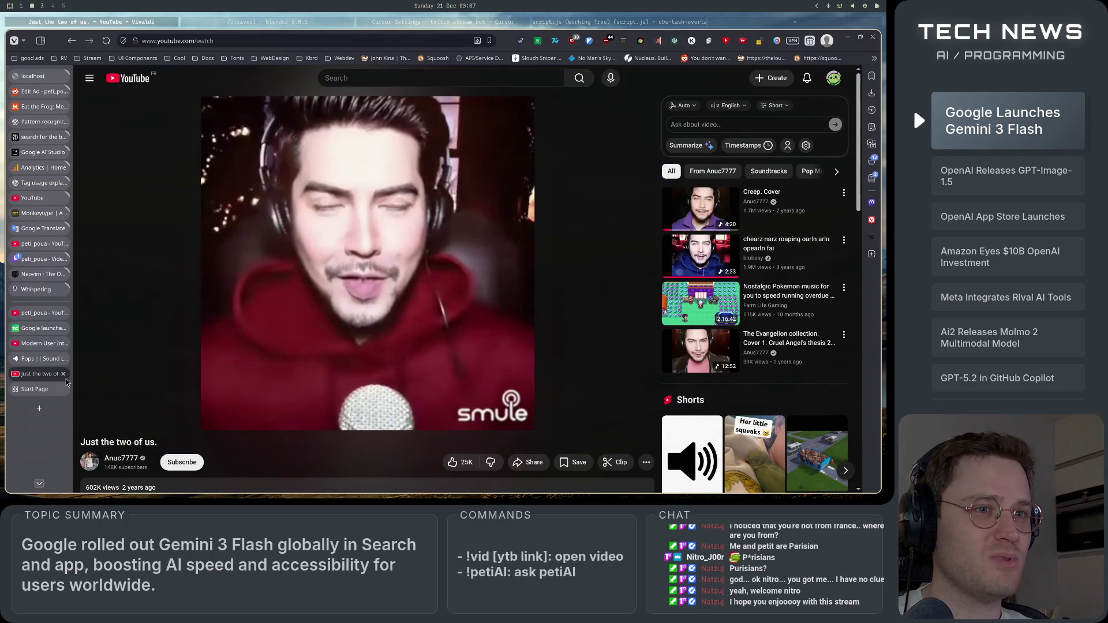
# - Close the 'Just the two of us' and Start Page tabs, then open 'All Premium Sound Effects in one video' from the Modern UI video's recommendations
pyautogui.click(64, 375)
pyautogui.click(64, 374)
pyautogui.click(43, 345)
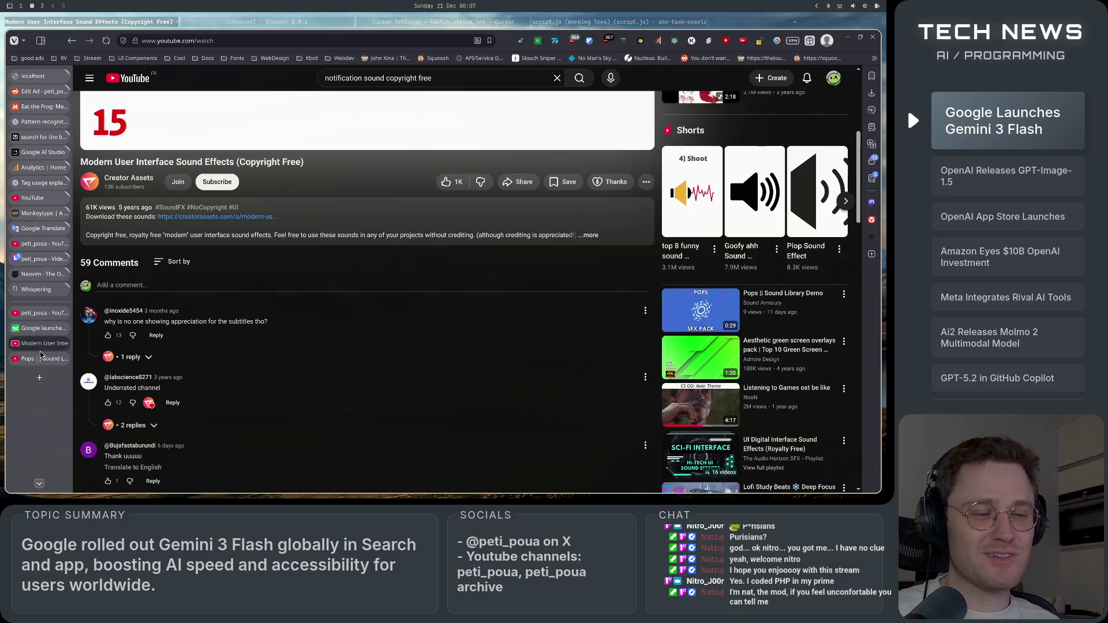
pyautogui.scroll(-2, 689, 394)
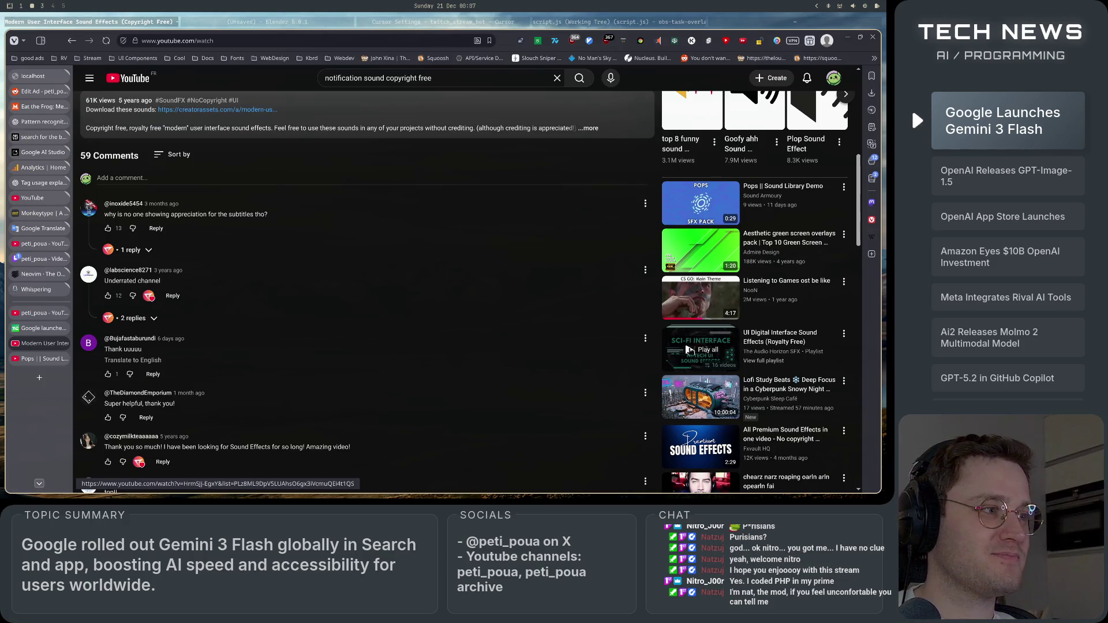
pyautogui.scroll(-2, 689, 346)
pyautogui.click(695, 342)
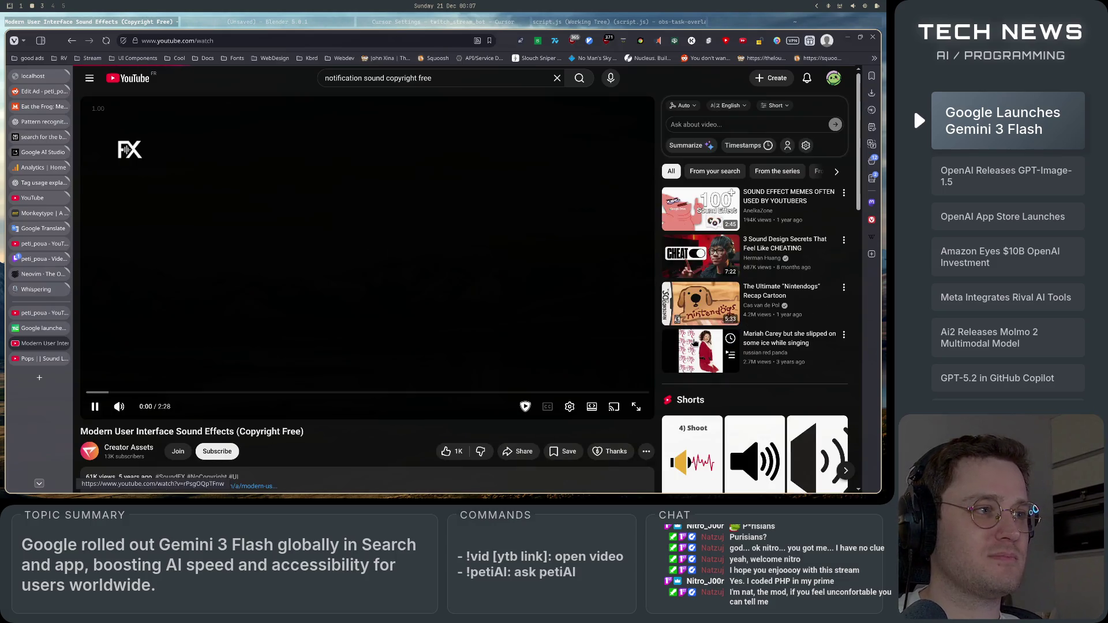
# - Jump ahead to Whoosh Sound 8 and listen through, pausing on sounds 9 and 12
pyautogui.click(139, 393)
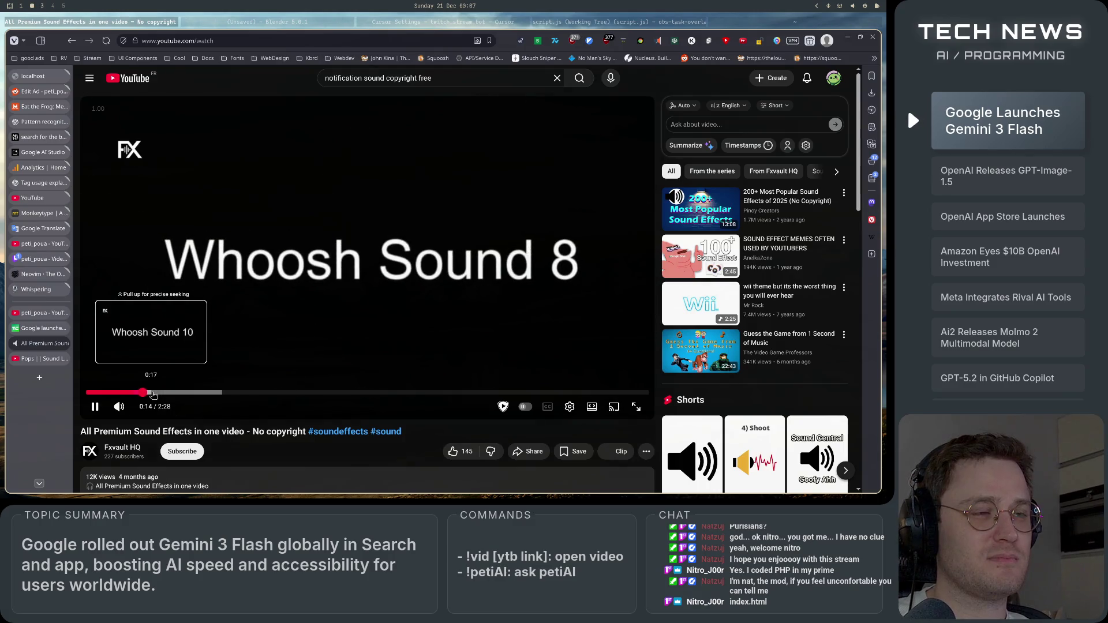
pyautogui.click(241, 327)
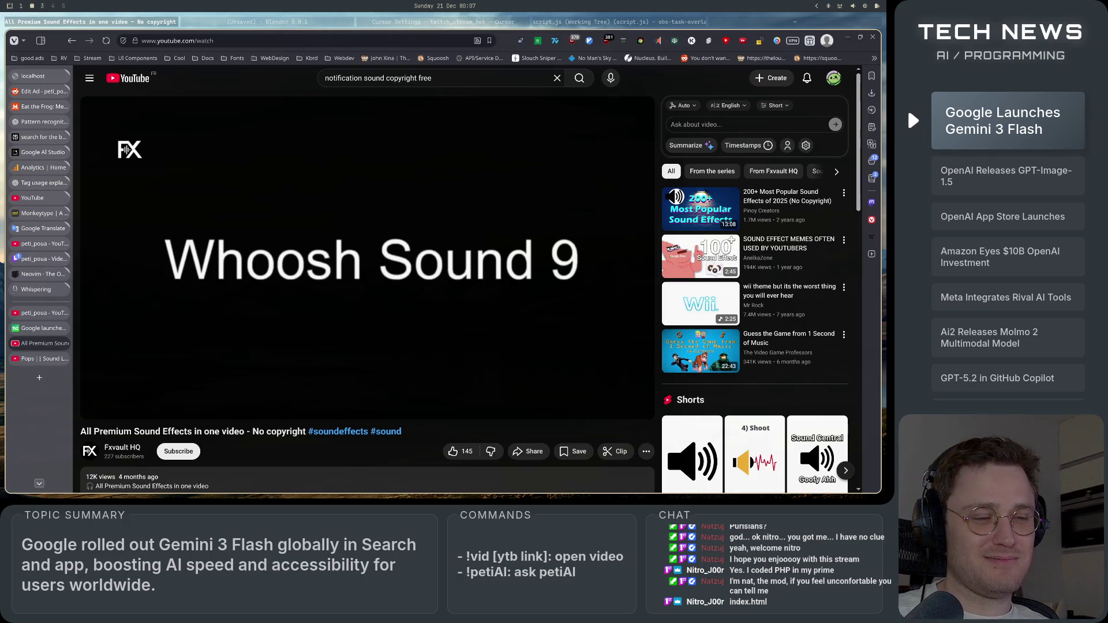
pyautogui.click(289, 336)
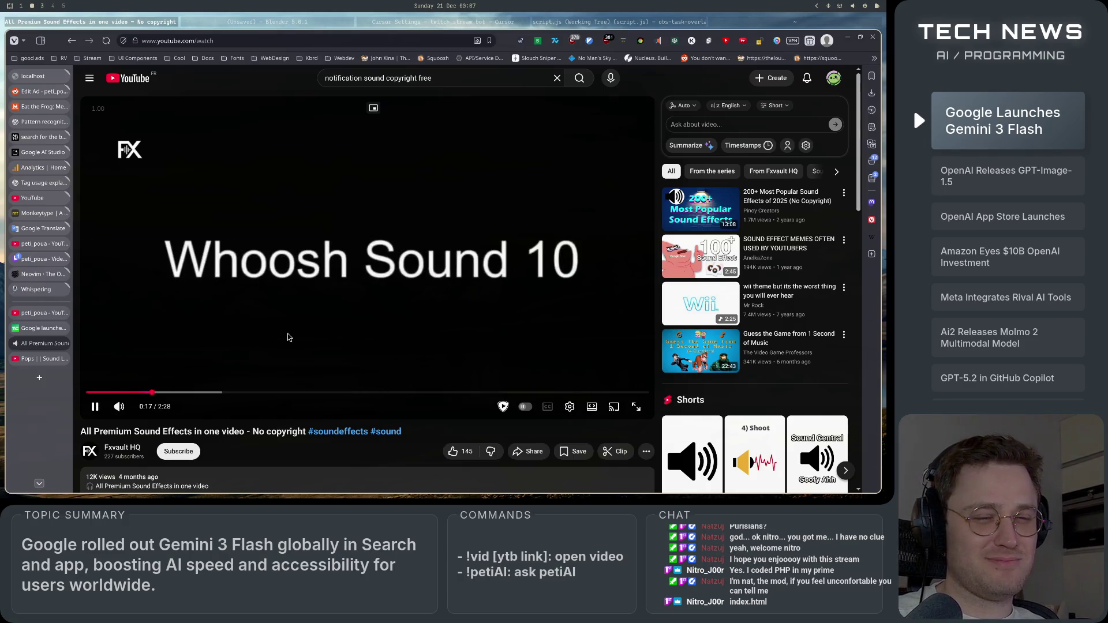
pyautogui.click(289, 337)
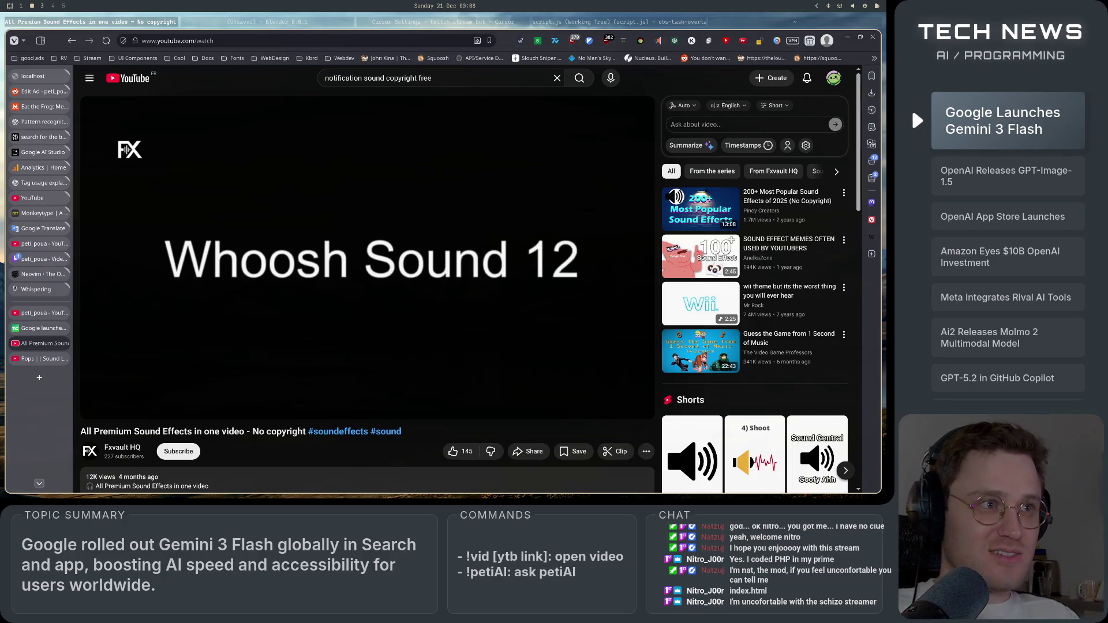
pyautogui.click(406, 305)
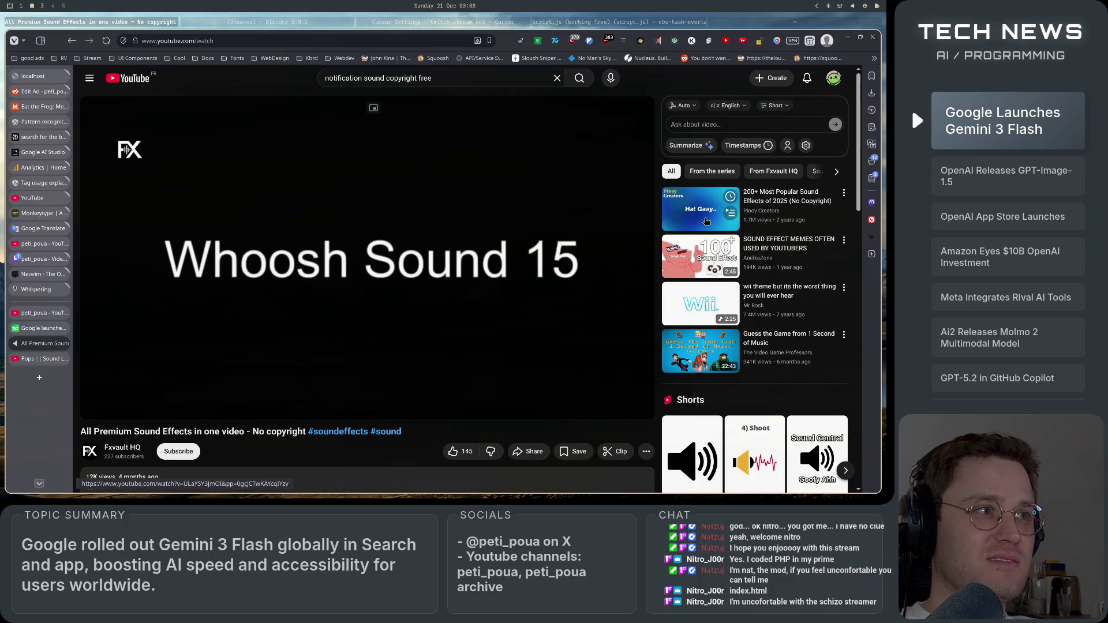
# - Open '200+ Most Popular Sound Effects' in a background tab, then keep listening past Whoosh 25
pyautogui.rightClick(714, 232)
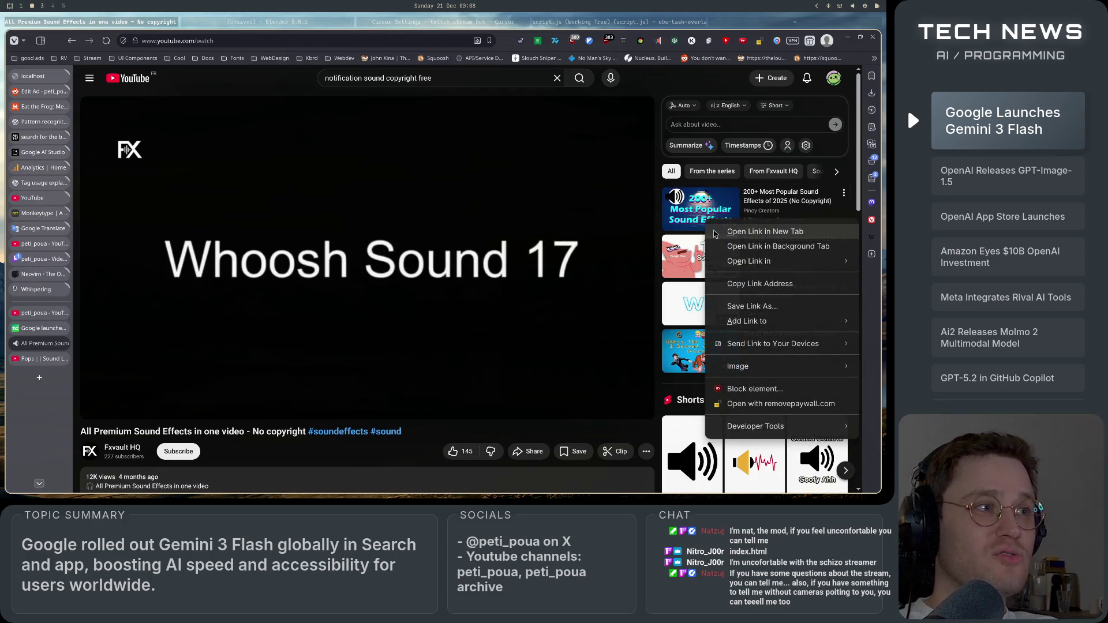
pyautogui.click(724, 244)
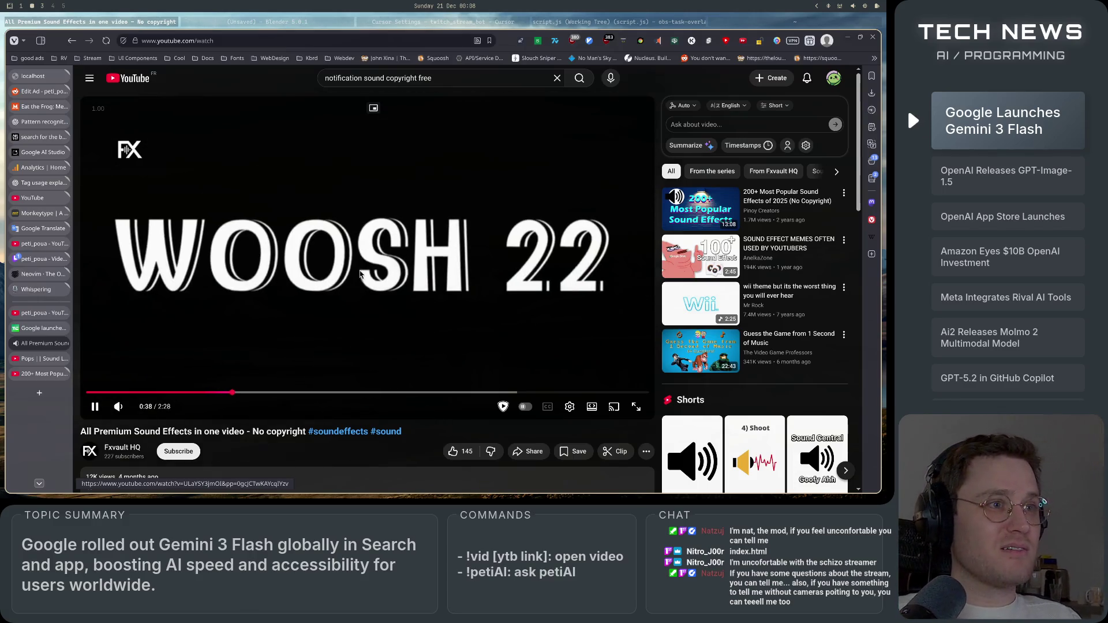
pyautogui.click(335, 287)
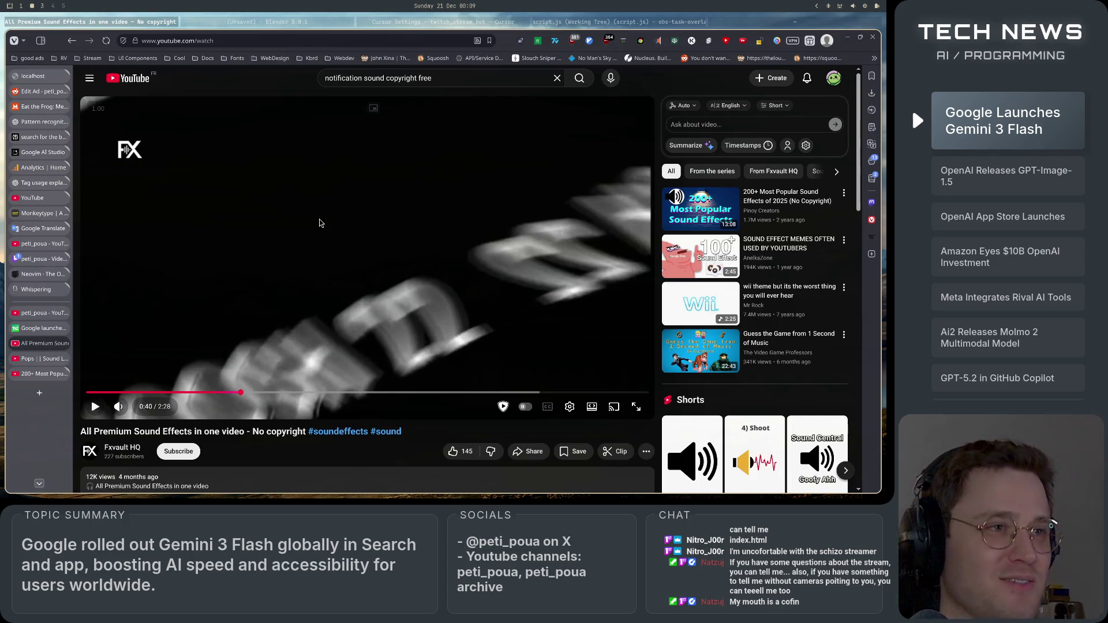
pyautogui.click(344, 238)
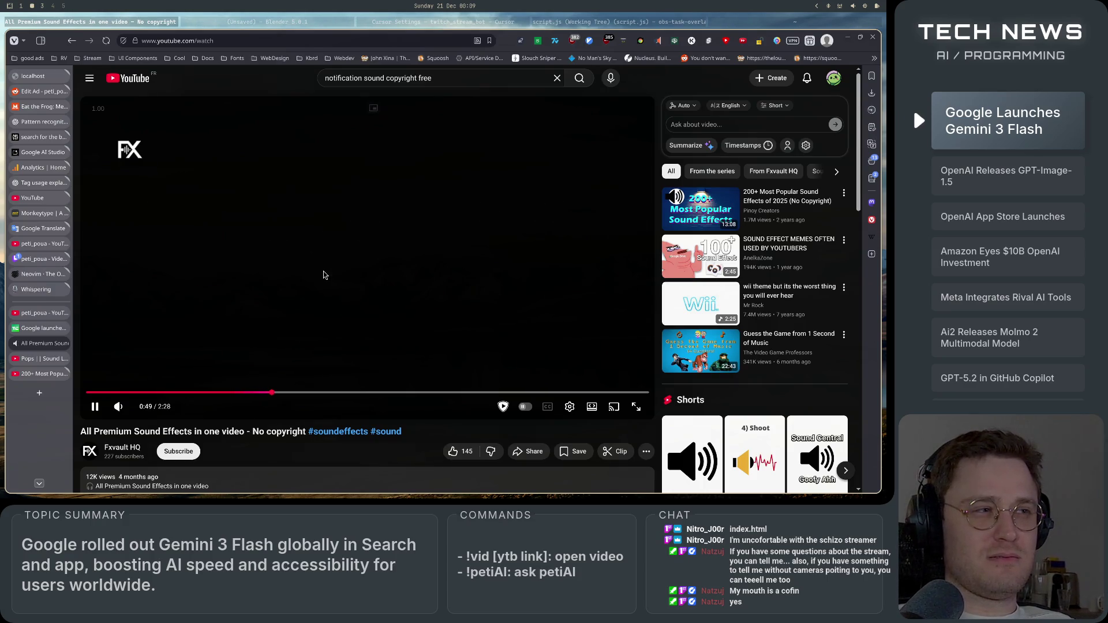
pyautogui.click(320, 319)
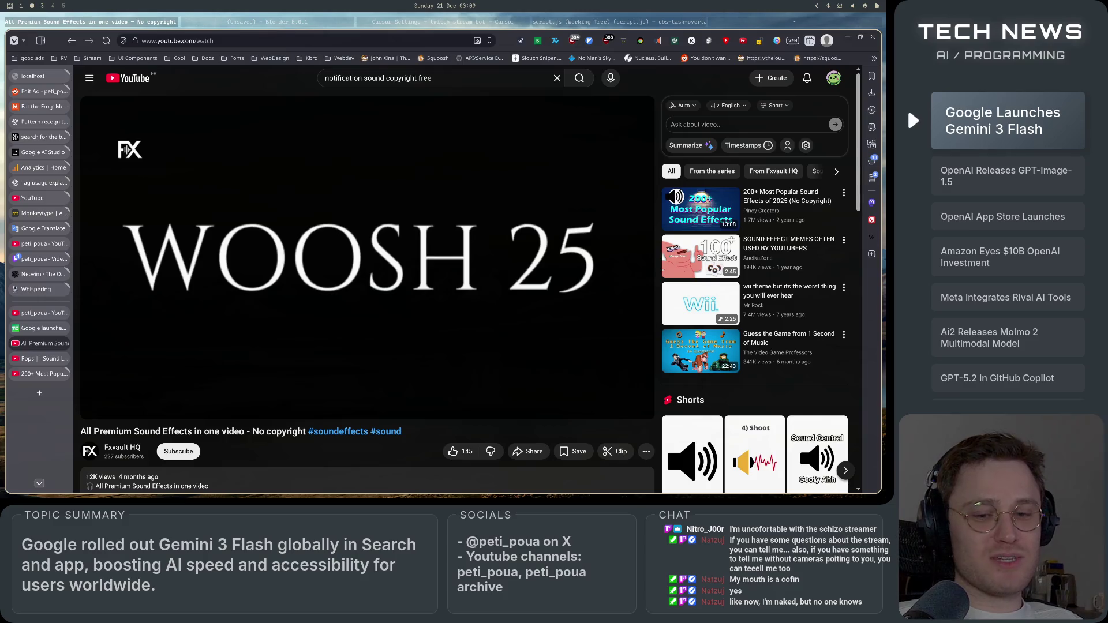
pyautogui.click(327, 289)
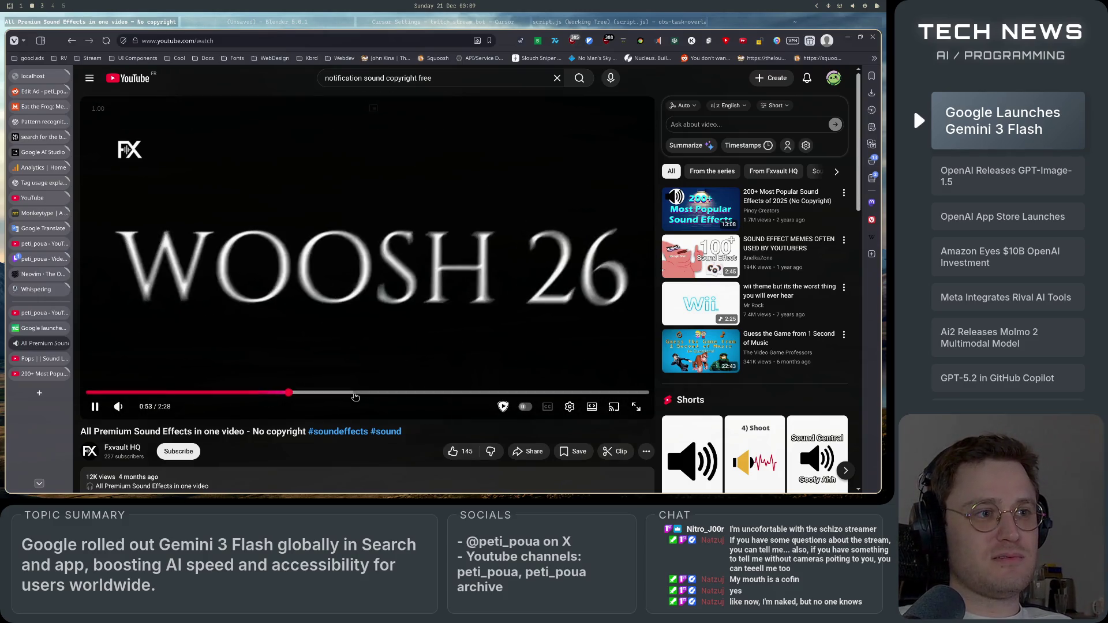
# - Jump ahead through the HIT SOUND EFFECT, SUSPENCE RISER and GAME OVER clips, then back to the riser
pyautogui.click(353, 393)
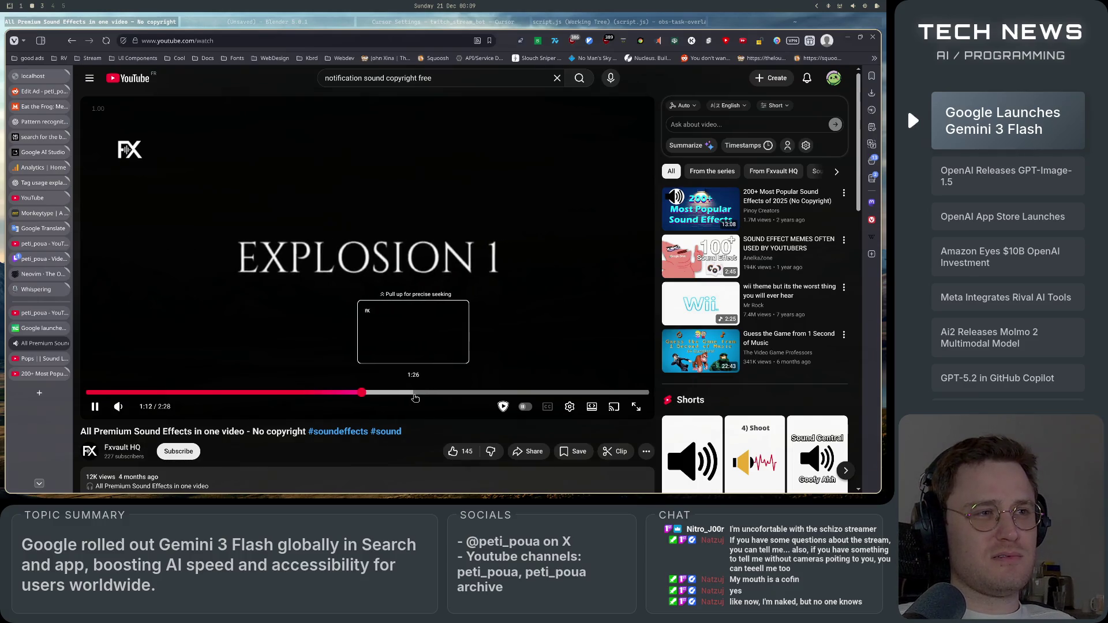
pyautogui.click(413, 393)
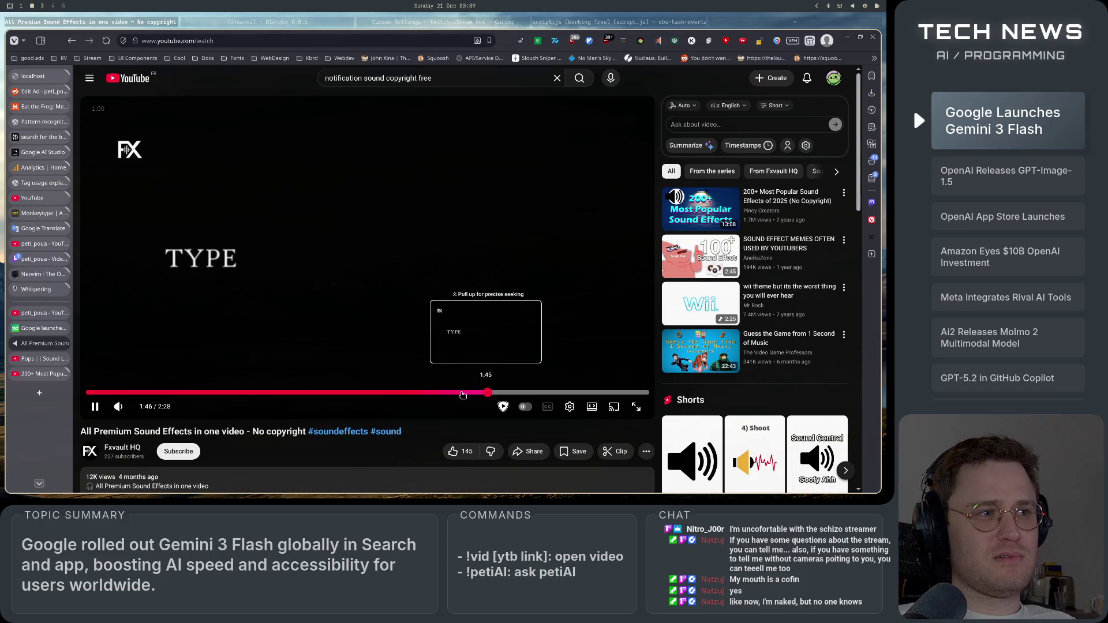
pyautogui.click(451, 393)
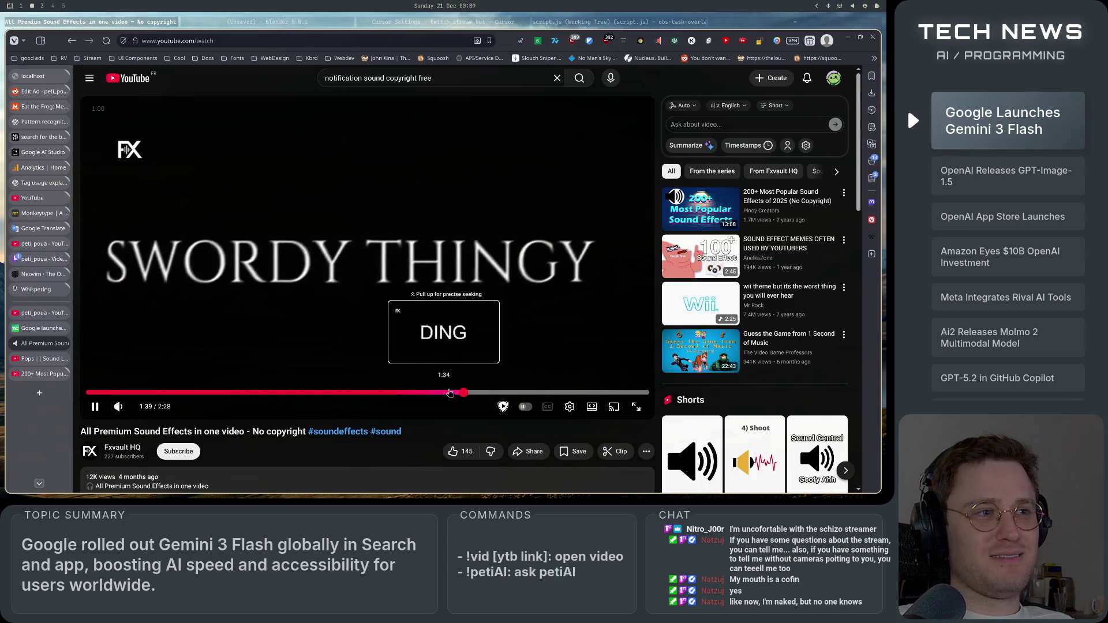
pyautogui.click(424, 393)
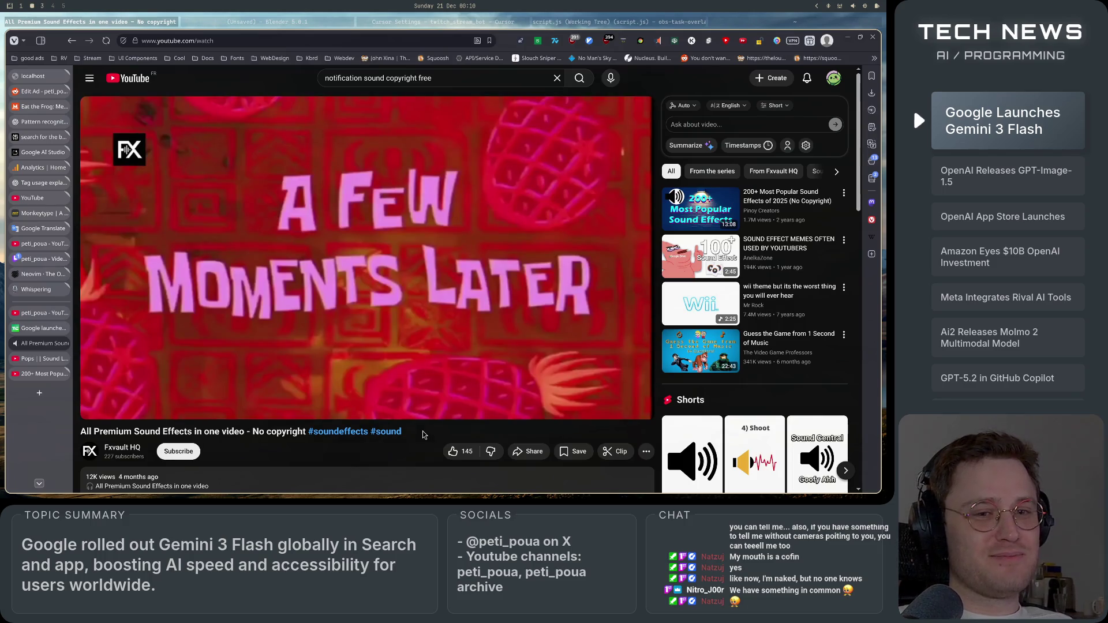
# - Listen through the Clock Ticking clip, then jump near the end to Time Bomb Clicking at about 2:16
pyautogui.click(341, 241)
pyautogui.rightClick(341, 241)
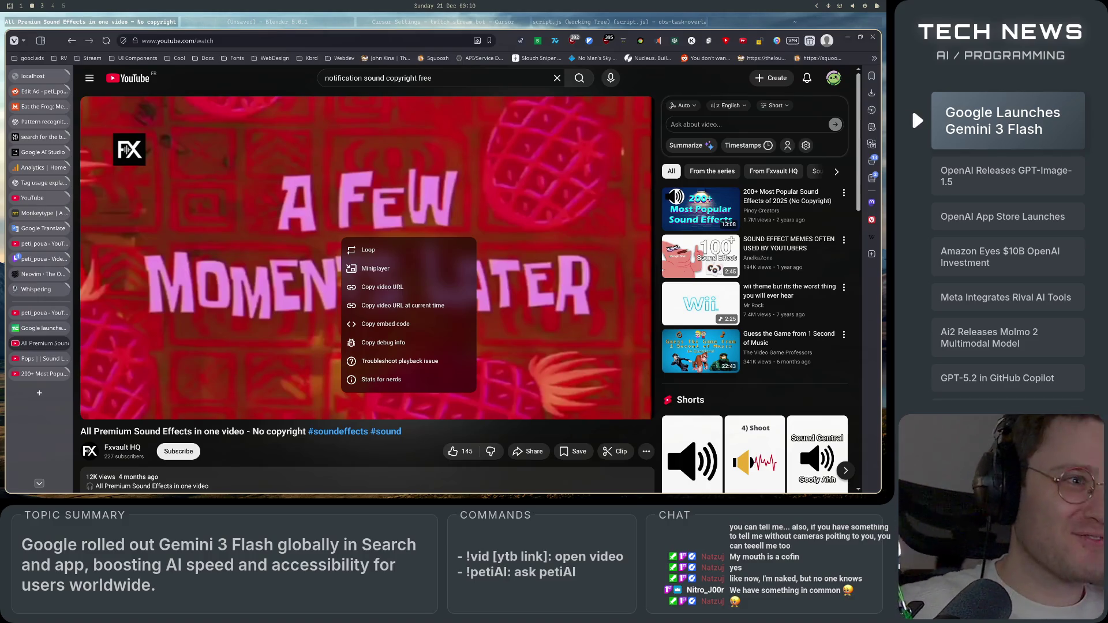
pyautogui.click(414, 205)
pyautogui.click(487, 325)
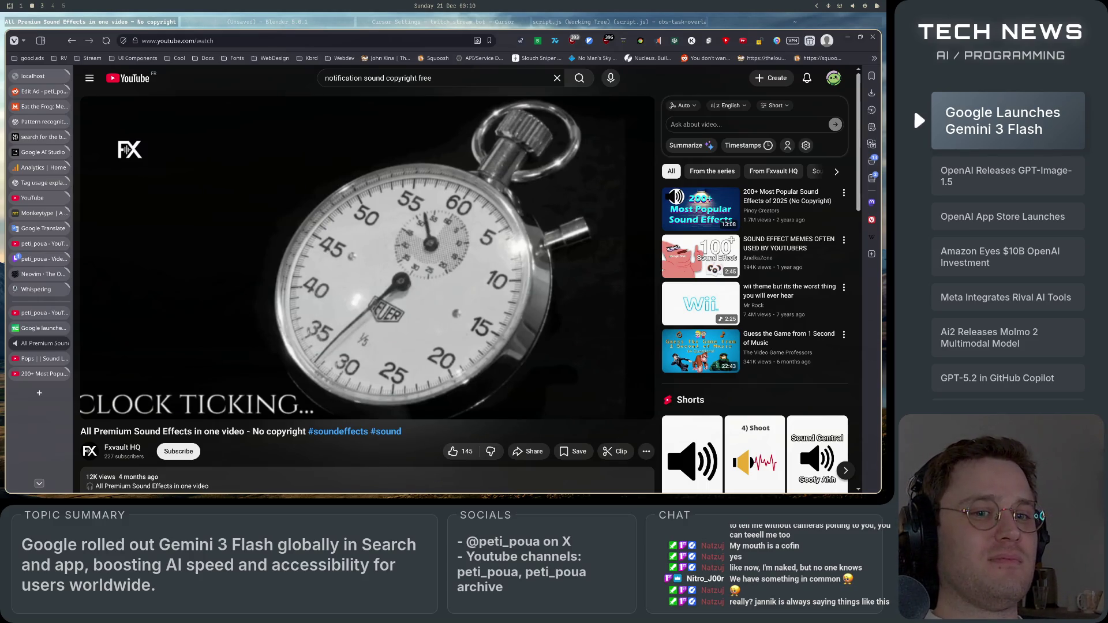
pyautogui.click(444, 283)
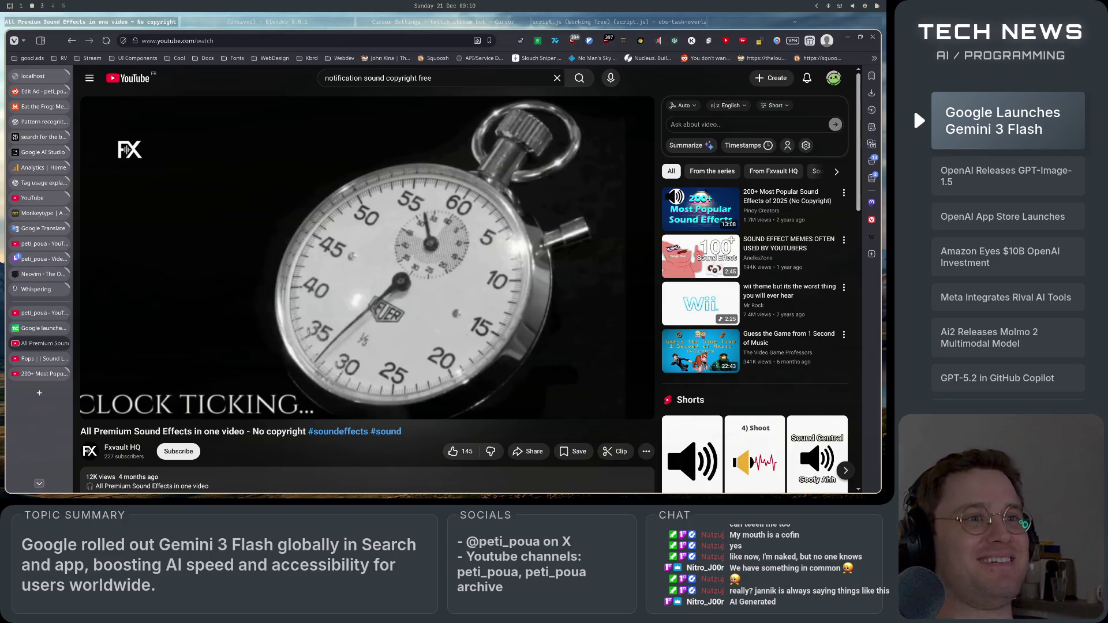
pyautogui.click(588, 302)
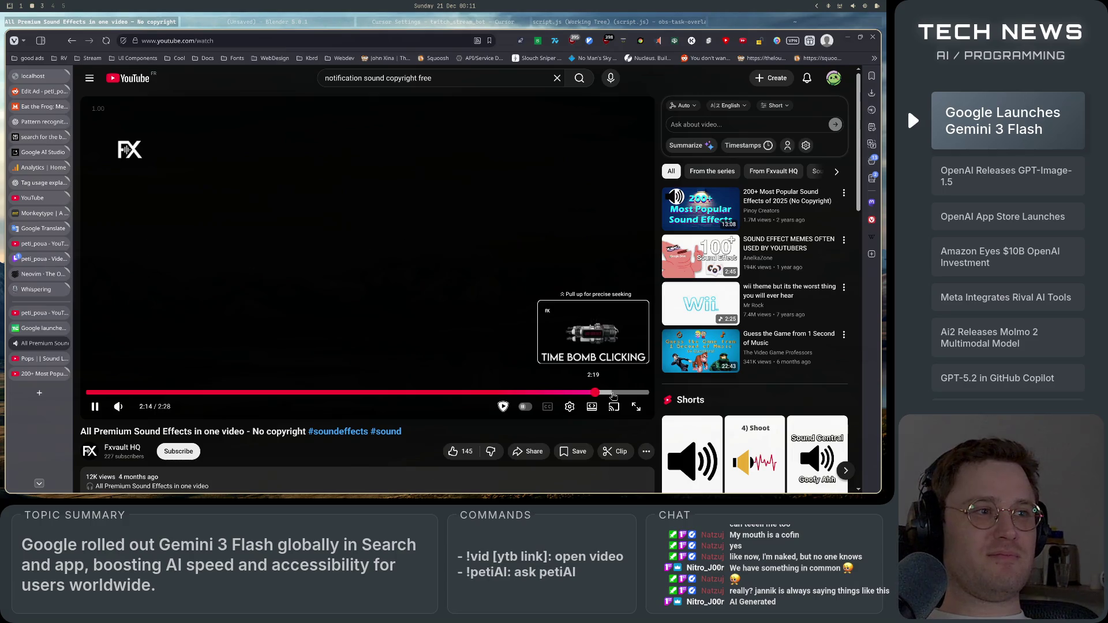
pyautogui.click(613, 395)
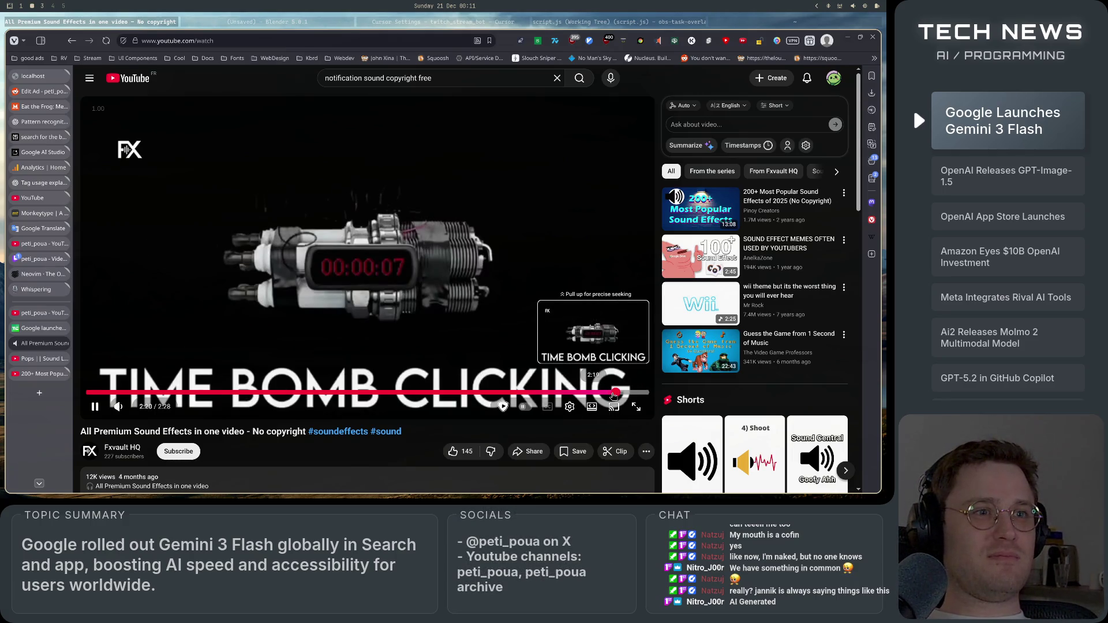